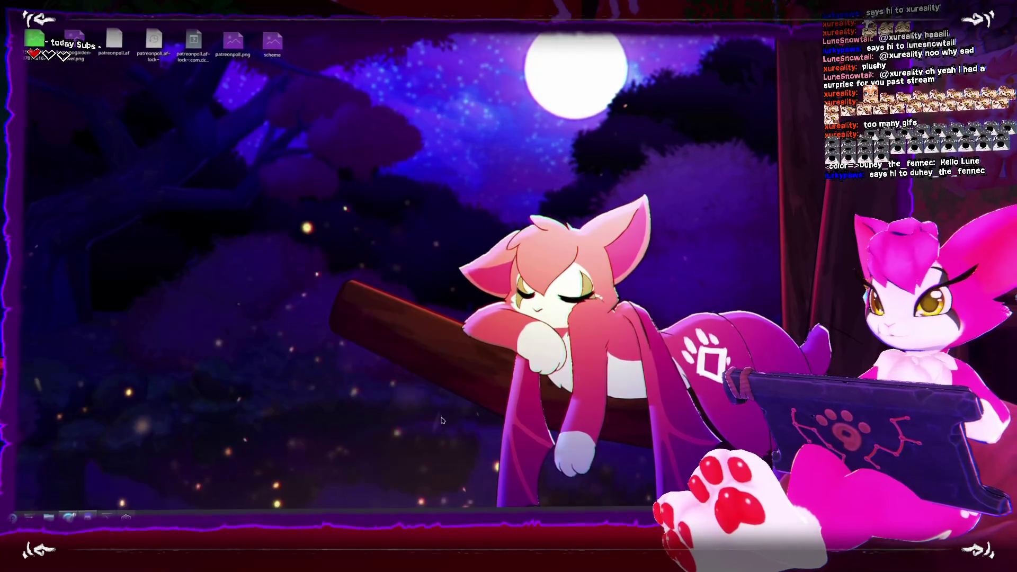
Step: Launch ZBrush 2022 by searching 'zb' in the application launcher
{"action": "key", "text": "super"}
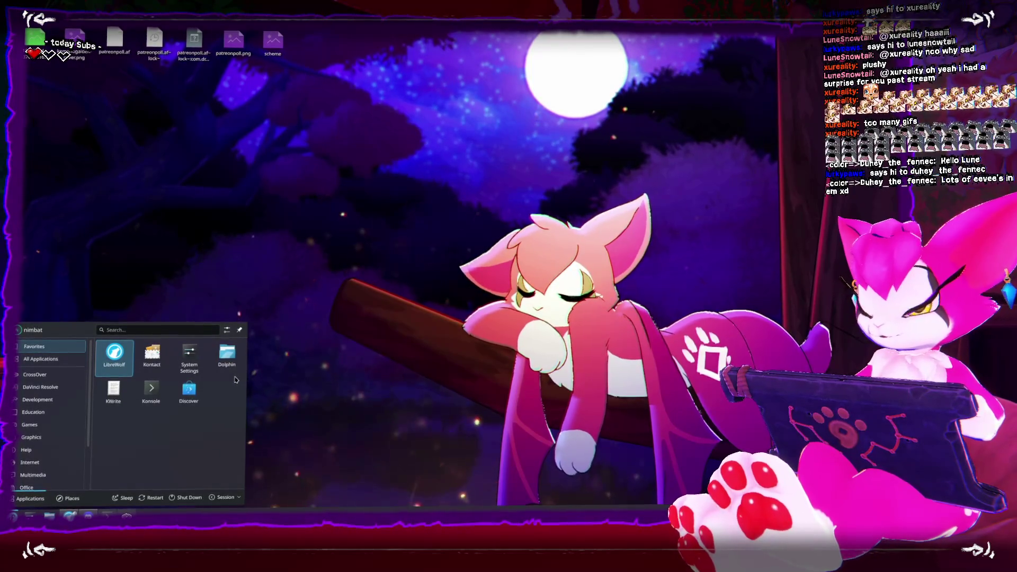
{"action": "type", "text": "zb"}
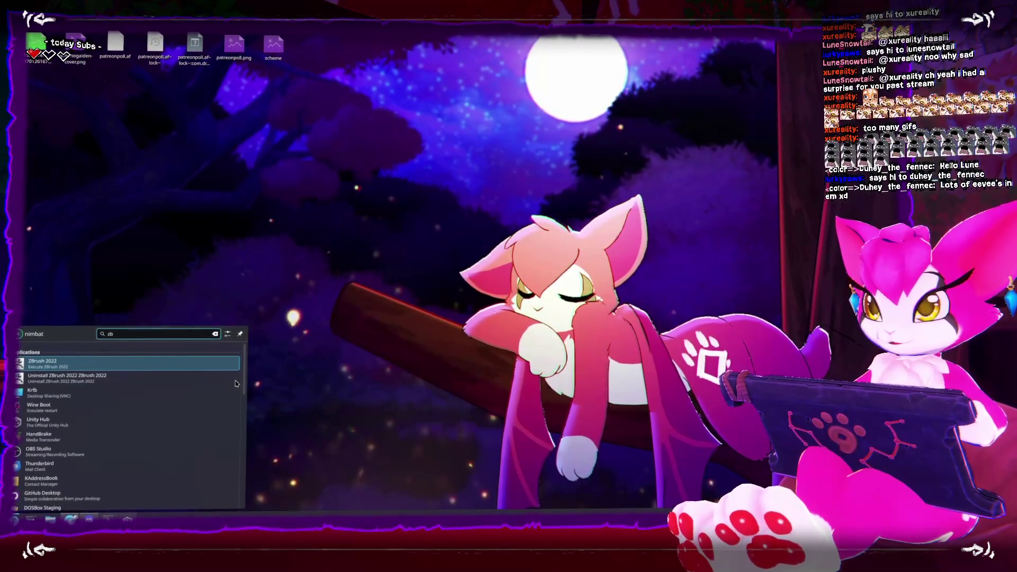
{"action": "key", "text": "Return"}
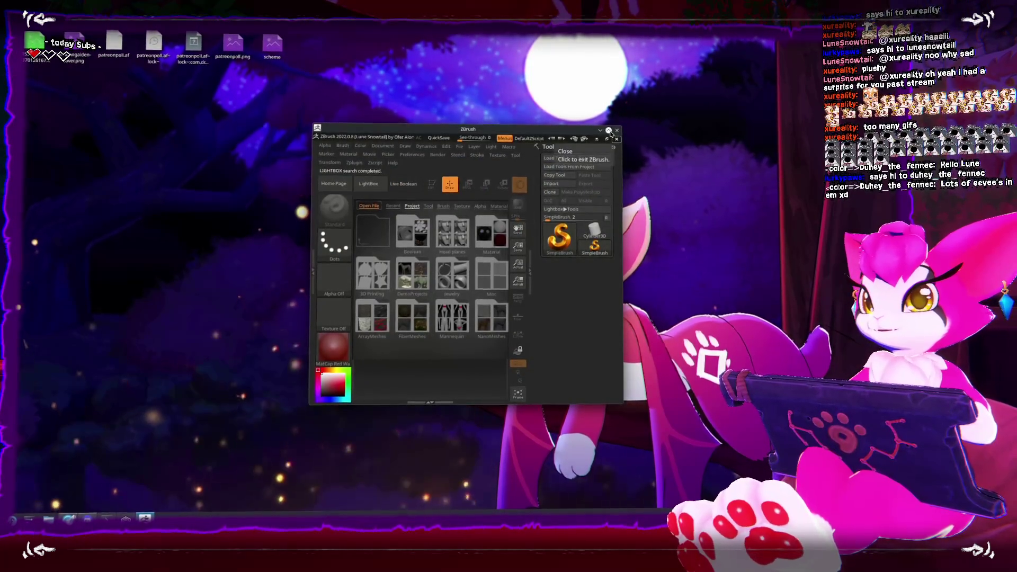
Step: Maximize ZBrush, close the Lightbox, and resize the thumbnail silhouette preview
{"action": "left_click", "coordinate": [609, 131]}
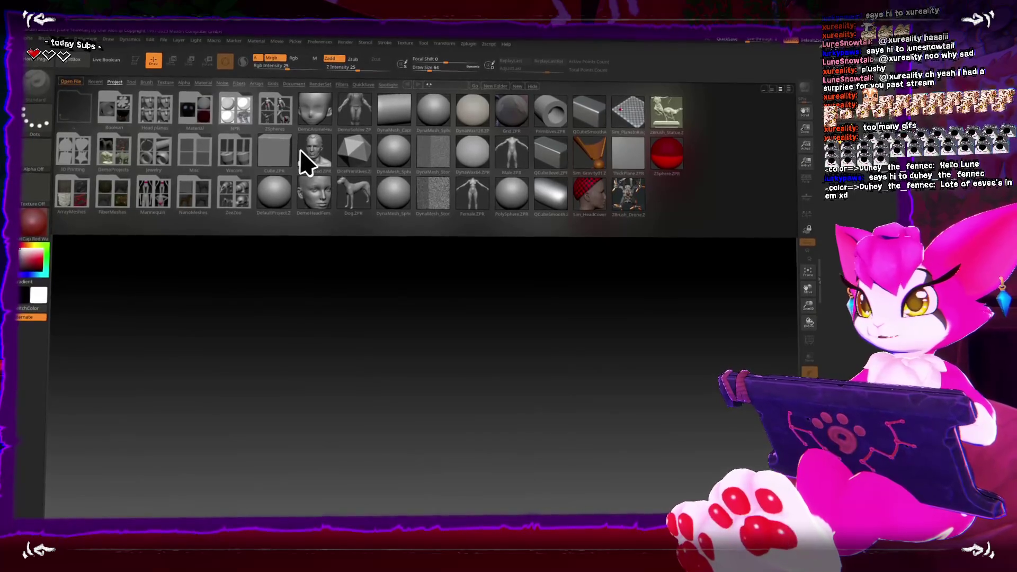
{"action": "key", "text": "comma"}
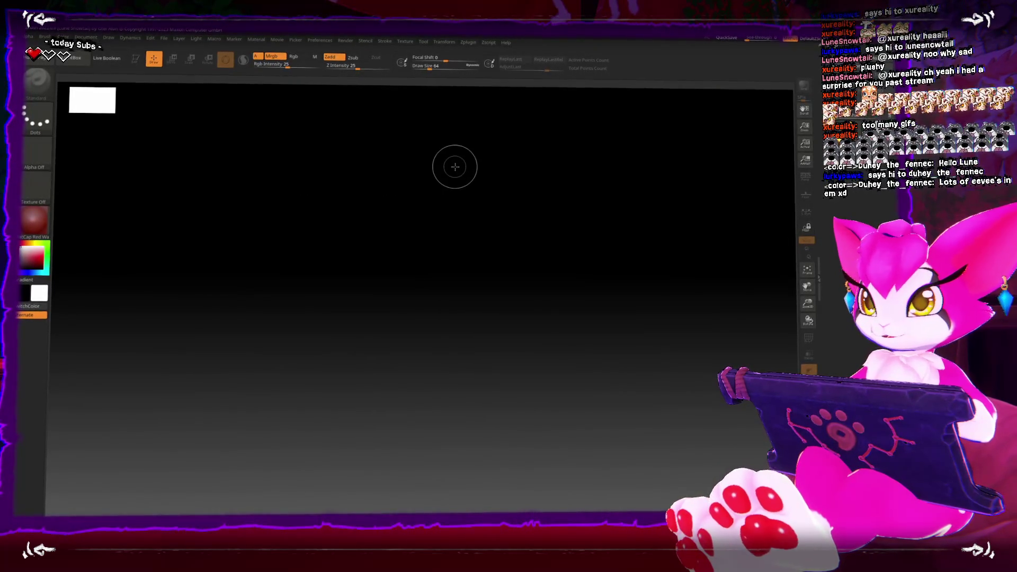
{"action": "mouse_move", "coordinate": [117, 122]}
{"action": "left_mouse_down"}
{"action": "mouse_move", "coordinate": [252, 195]}
{"action": "mouse_move", "coordinate": [225, 182]}
{"action": "left_mouse_up"}
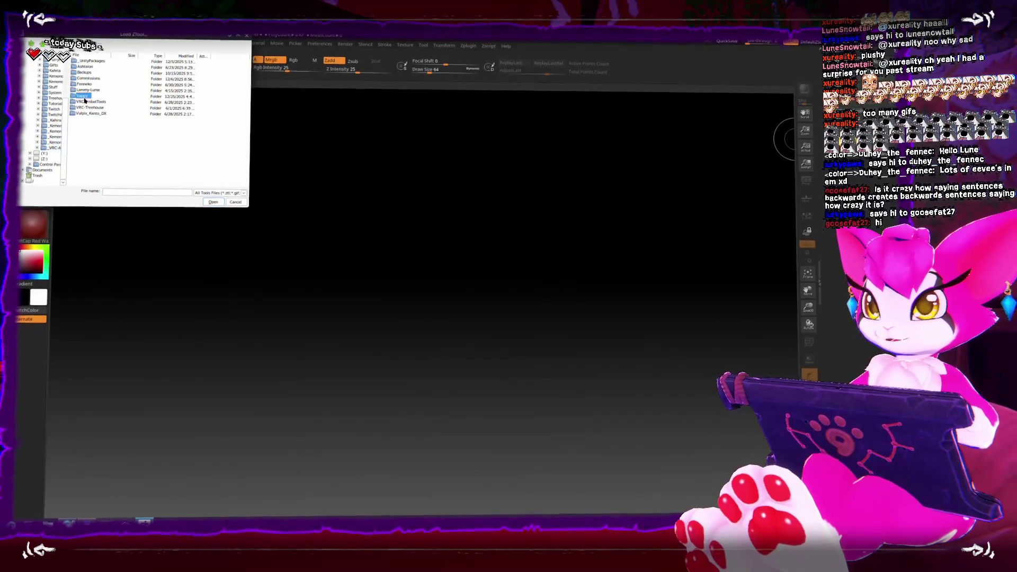
Step: Load Vappy_blocking.ztl and shade it with the Toon_1.zmt material, orbiting to check the tail
{"action": "double_click", "coordinate": [90, 60]}
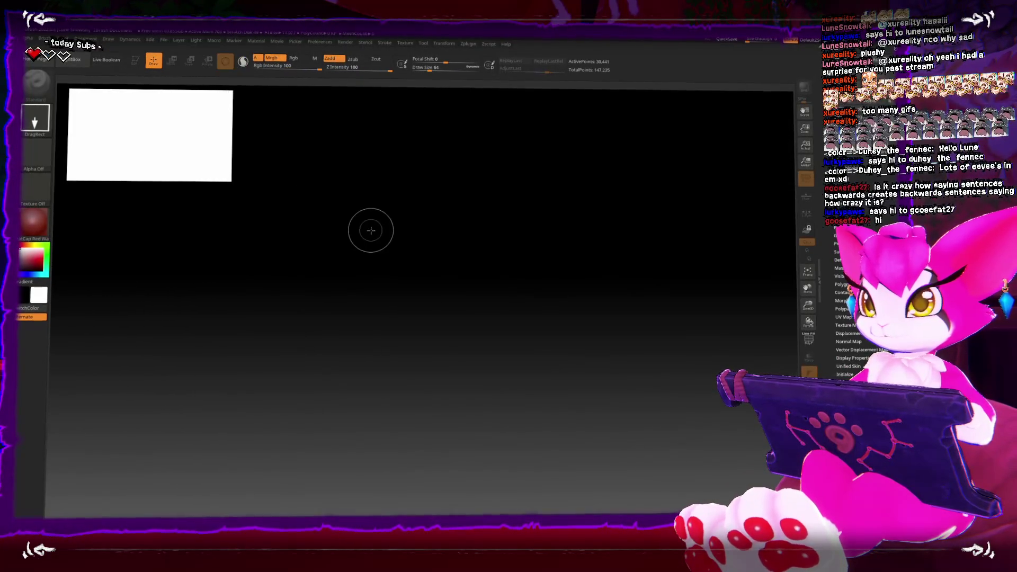
{"action": "left_click_drag", "start_coordinate": [568, 391], "coordinate": [615, 358]}
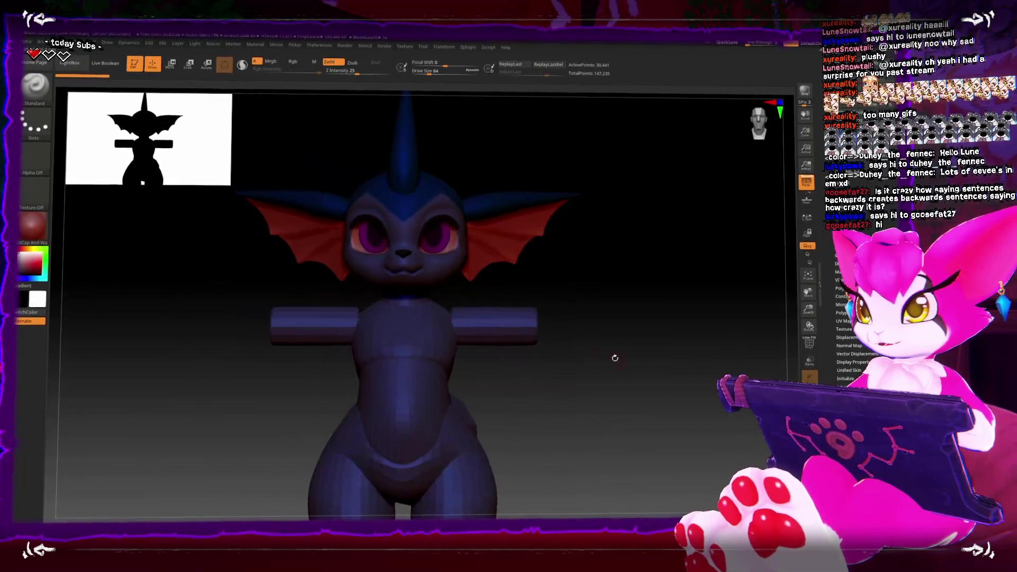
{"action": "left_click", "coordinate": [46, 232]}
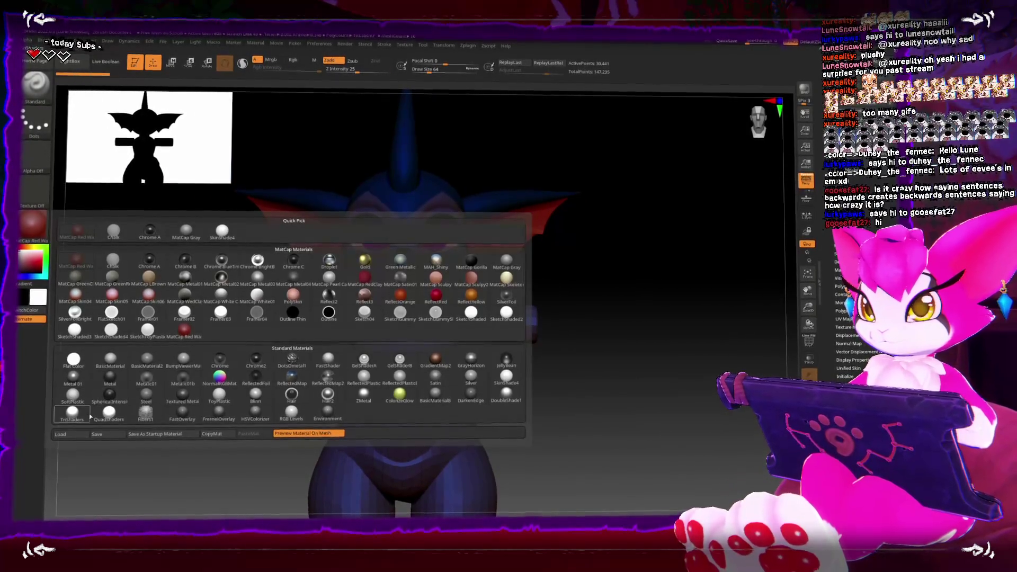
{"action": "left_click", "coordinate": [61, 432]}
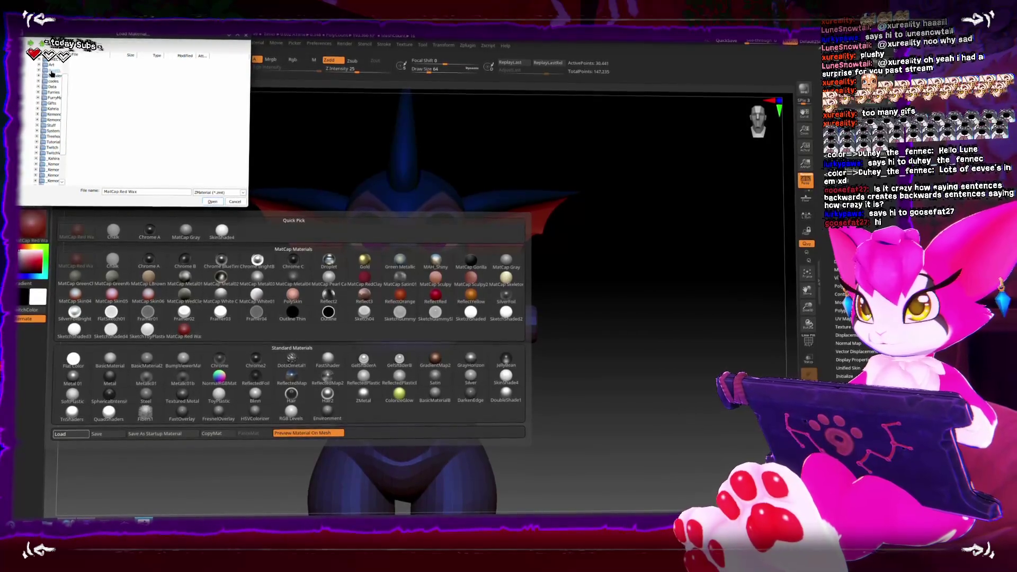
{"action": "double_click", "coordinate": [80, 81]}
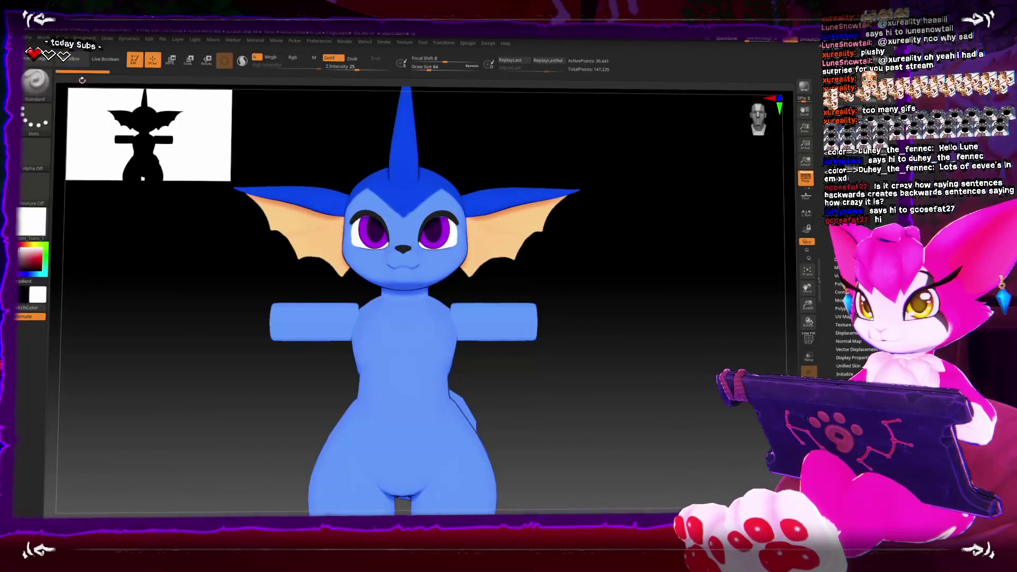
{"action": "mouse_move", "coordinate": [587, 328]}
{"action": "left_mouse_down"}
{"action": "mouse_move", "coordinate": [578, 329]}
{"action": "mouse_move", "coordinate": [599, 328]}
{"action": "mouse_move", "coordinate": [596, 350]}
{"action": "mouse_move", "coordinate": [635, 354]}
{"action": "mouse_move", "coordinate": [679, 327]}
{"action": "mouse_move", "coordinate": [654, 325]}
{"action": "mouse_move", "coordinate": [668, 318]}
{"action": "mouse_move", "coordinate": [681, 341]}
{"action": "mouse_move", "coordinate": [667, 297]}
{"action": "mouse_move", "coordinate": [670, 322]}
{"action": "left_mouse_up"}
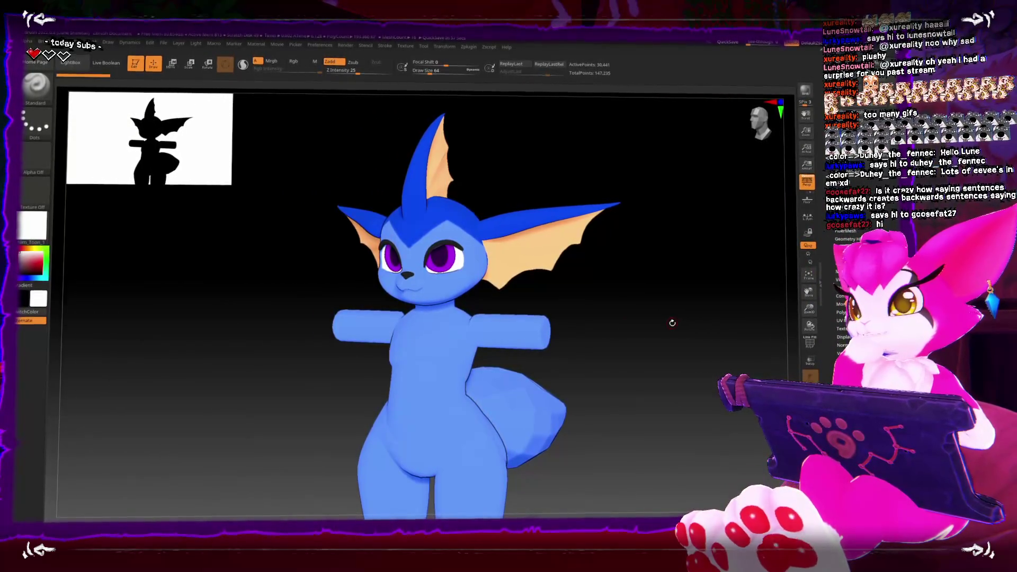
{"action": "left_click_drag", "start_coordinate": [672, 322], "coordinate": [652, 329]}
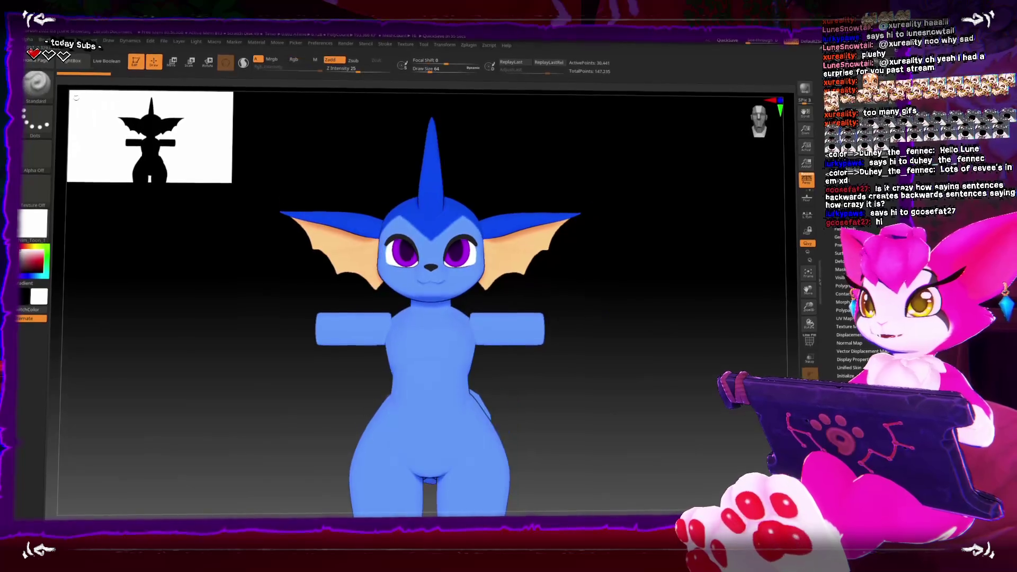
{"action": "left_click", "coordinate": [31, 220]}
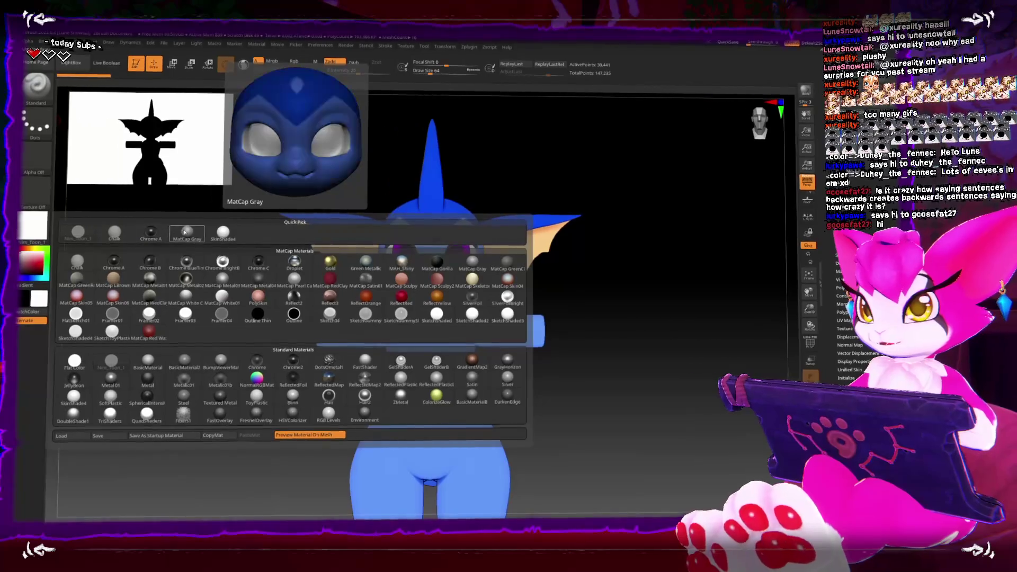
{"action": "left_click", "coordinate": [294, 277]}
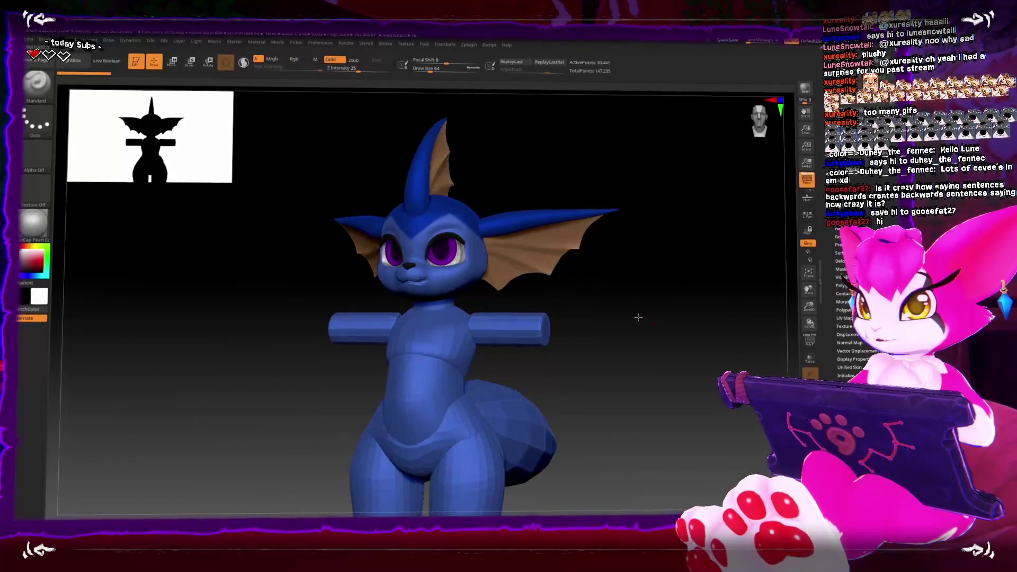
{"action": "scroll", "coordinate": [415, 300], "scroll_direction": "up", "scroll_amount": 3}
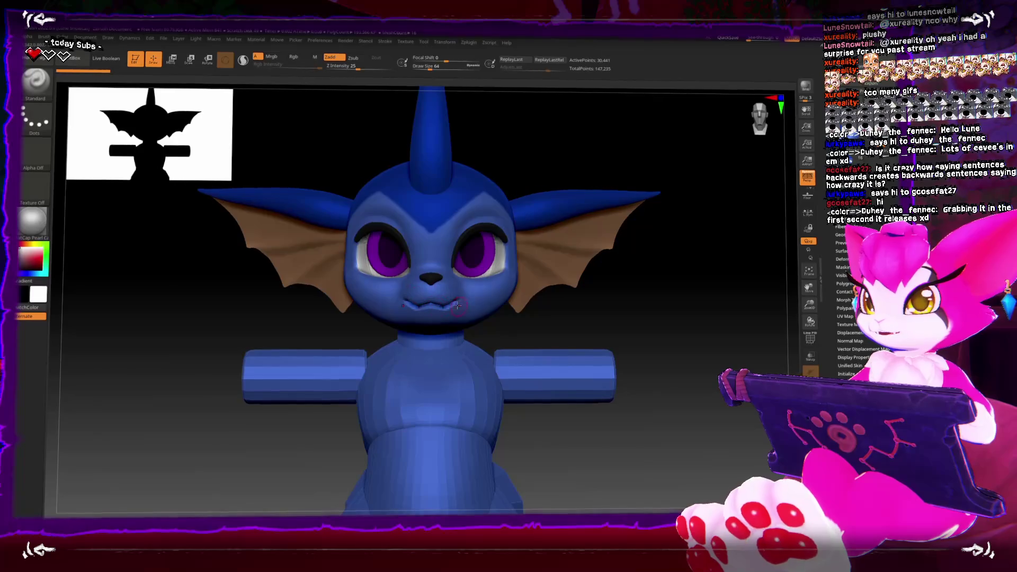
{"action": "left_click_drag", "start_coordinate": [617, 311], "coordinate": [646, 318]}
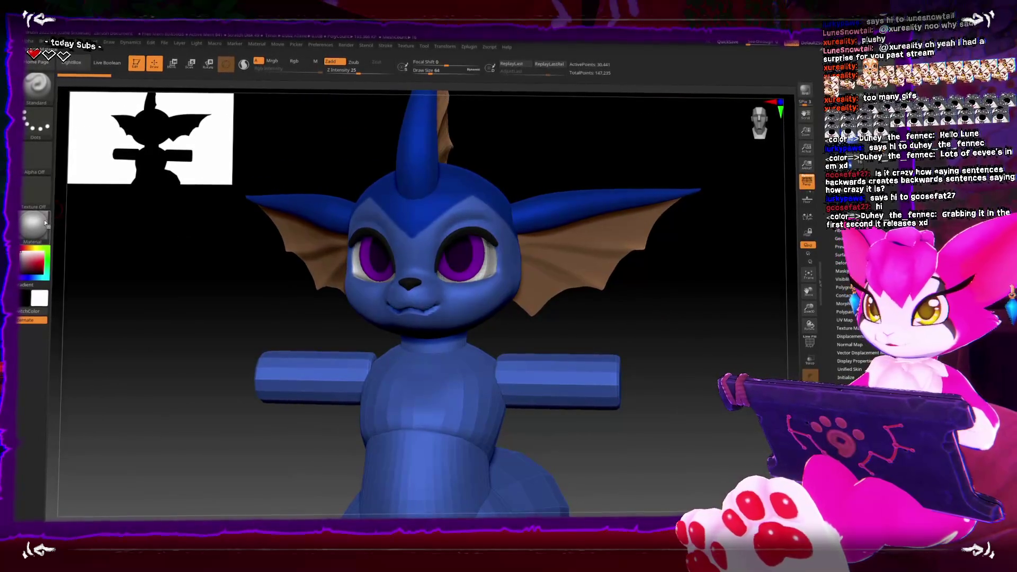
{"action": "left_click", "coordinate": [45, 223]}
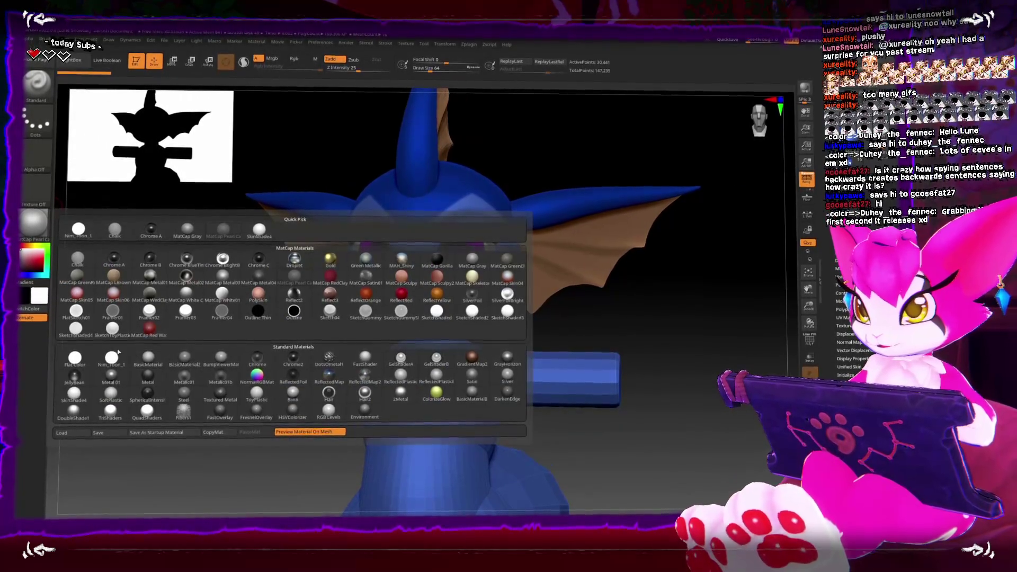
{"action": "left_click", "coordinate": [119, 352]}
{"action": "left_click", "coordinate": [28, 231]}
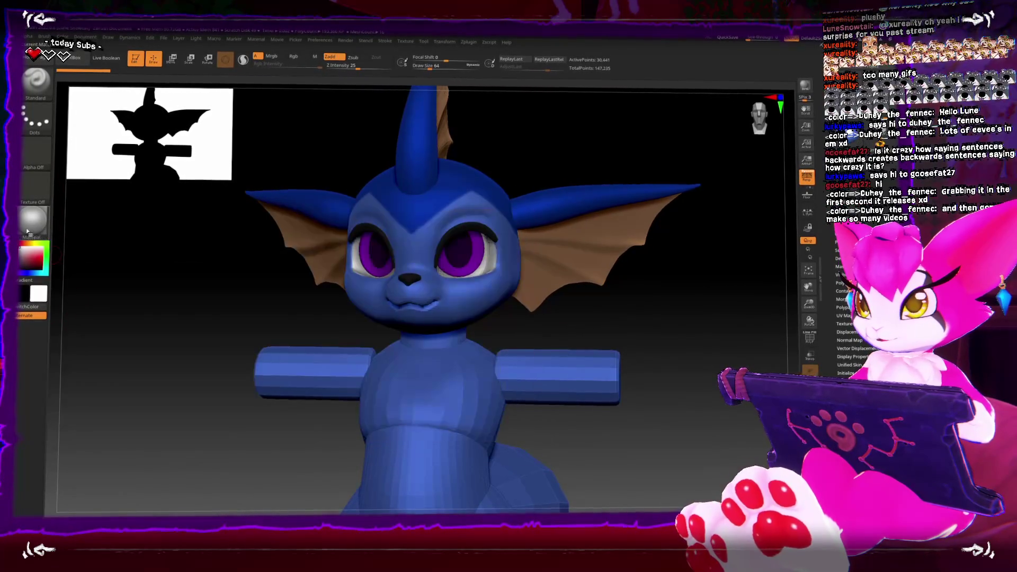
{"action": "left_click", "coordinate": [31, 227]}
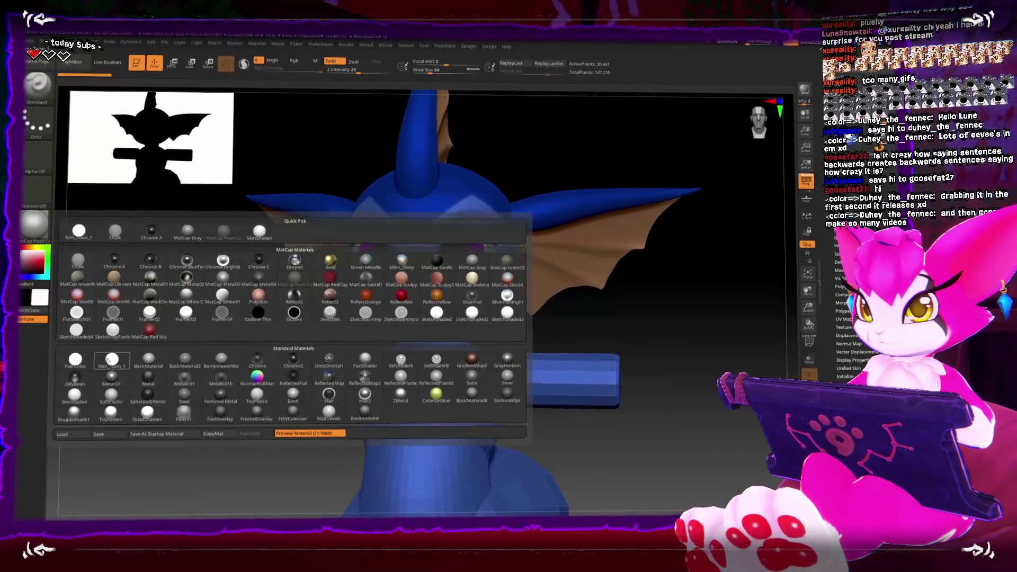
{"action": "left_click", "coordinate": [108, 361]}
{"action": "mouse_move", "coordinate": [672, 362]}
{"action": "left_mouse_down"}
{"action": "mouse_move", "coordinate": [654, 347]}
{"action": "mouse_move", "coordinate": [654, 404]}
{"action": "mouse_move", "coordinate": [631, 288]}
{"action": "mouse_move", "coordinate": [600, 275]}
{"action": "mouse_move", "coordinate": [621, 285]}
{"action": "mouse_move", "coordinate": [604, 297]}
{"action": "left_mouse_up"}
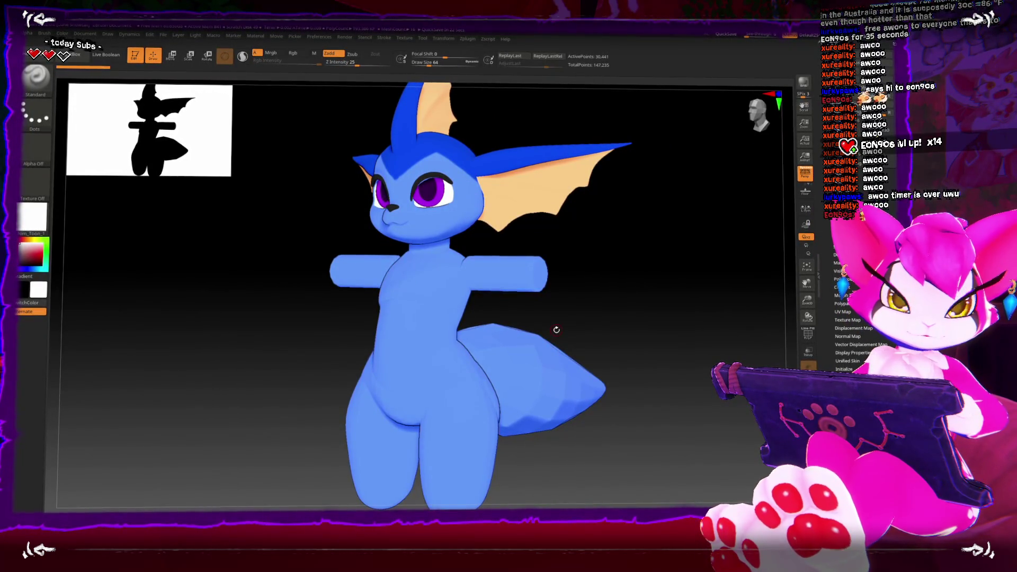
Step: Orbit and zoom around the toon-shaded model, viewing it from front, above and side
{"action": "left_click_drag", "start_coordinate": [556, 332], "coordinate": [593, 288]}
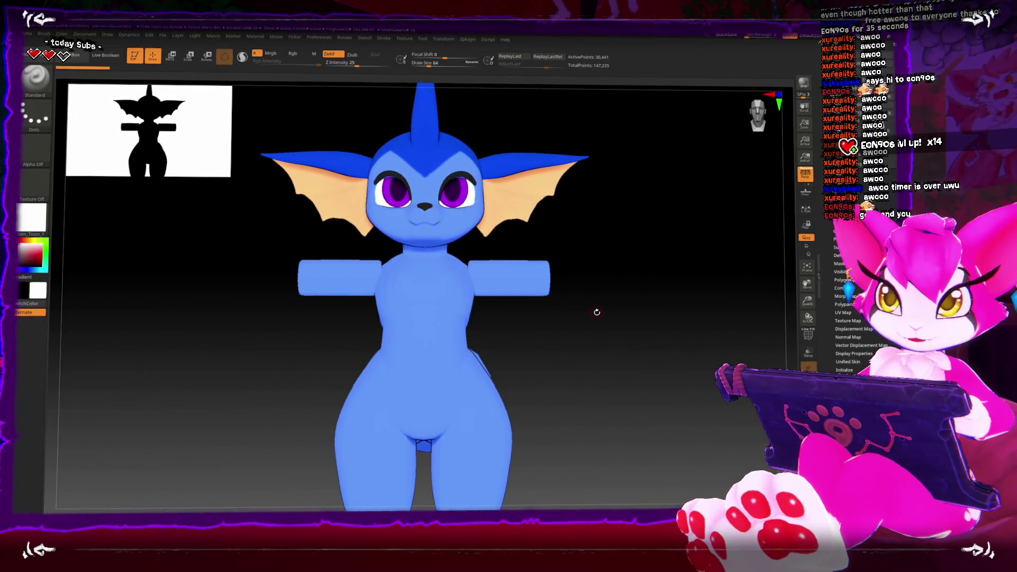
{"action": "mouse_move", "coordinate": [613, 325]}
{"action": "left_mouse_down"}
{"action": "mouse_move", "coordinate": [583, 352]}
{"action": "mouse_move", "coordinate": [586, 383]}
{"action": "mouse_move", "coordinate": [521, 328]}
{"action": "mouse_move", "coordinate": [531, 295]}
{"action": "mouse_move", "coordinate": [566, 295]}
{"action": "left_mouse_up"}
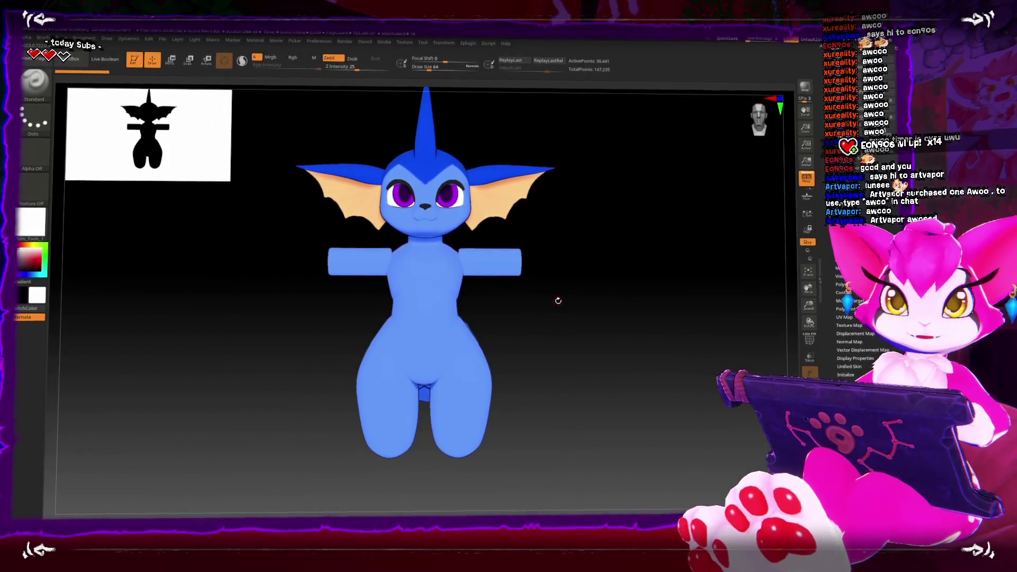
{"action": "left_click_drag", "start_coordinate": [558, 301], "coordinate": [552, 344]}
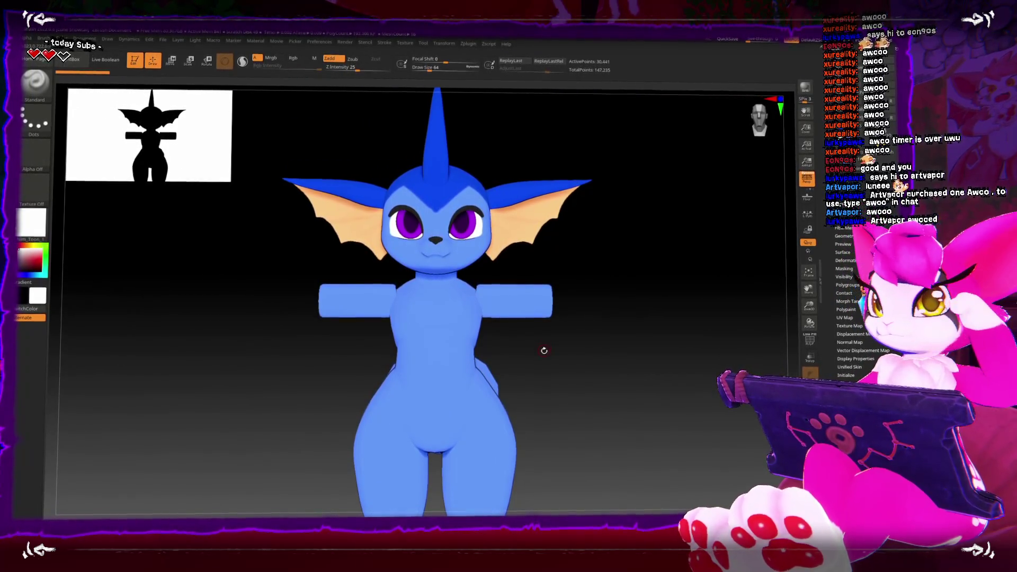
{"action": "mouse_move", "coordinate": [550, 352]}
{"action": "left_mouse_down"}
{"action": "mouse_move", "coordinate": [577, 345]}
{"action": "mouse_move", "coordinate": [544, 333]}
{"action": "left_mouse_up"}
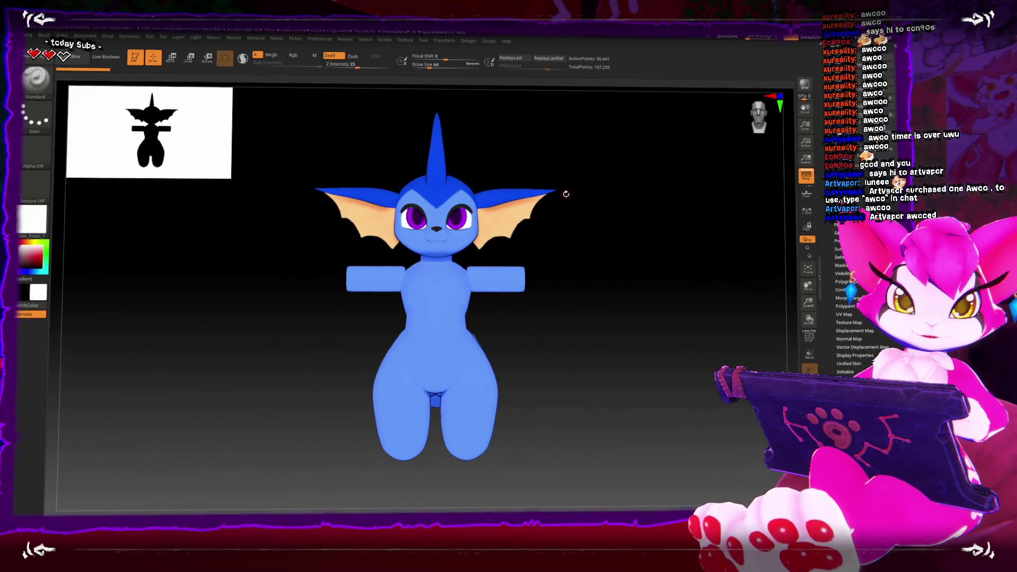
{"action": "mouse_move", "coordinate": [560, 220]}
{"action": "left_mouse_down"}
{"action": "mouse_move", "coordinate": [594, 339]}
{"action": "mouse_move", "coordinate": [595, 255]}
{"action": "mouse_move", "coordinate": [609, 281]}
{"action": "mouse_move", "coordinate": [688, 286]}
{"action": "mouse_move", "coordinate": [636, 289]}
{"action": "mouse_move", "coordinate": [659, 290]}
{"action": "mouse_move", "coordinate": [684, 356]}
{"action": "mouse_move", "coordinate": [647, 282]}
{"action": "mouse_move", "coordinate": [650, 329]}
{"action": "mouse_move", "coordinate": [666, 311]}
{"action": "mouse_move", "coordinate": [666, 345]}
{"action": "mouse_move", "coordinate": [672, 325]}
{"action": "mouse_move", "coordinate": [632, 307]}
{"action": "left_mouse_up"}
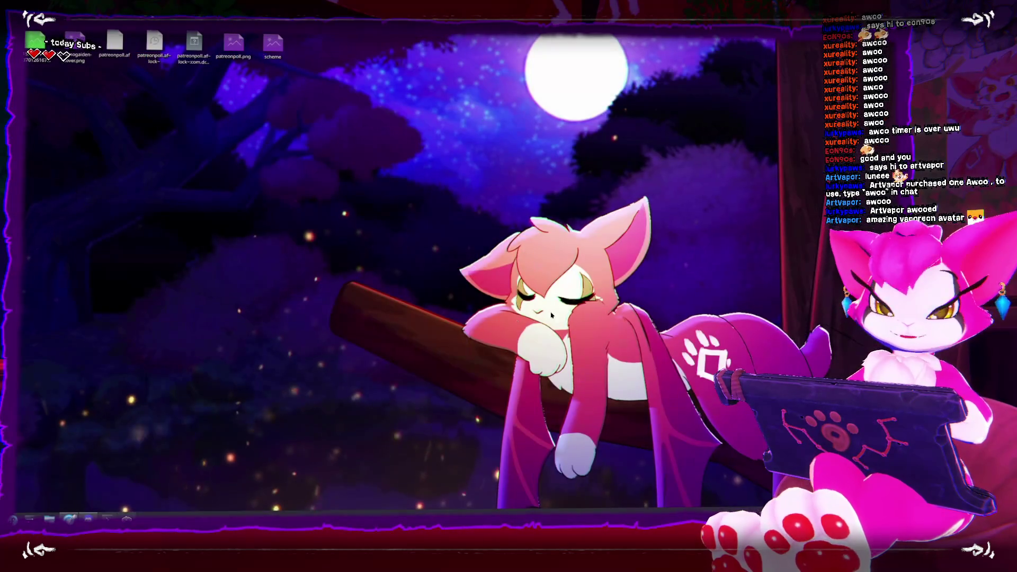
Step: Start Unity Hub from the application launcher
{"action": "key", "text": "super"}
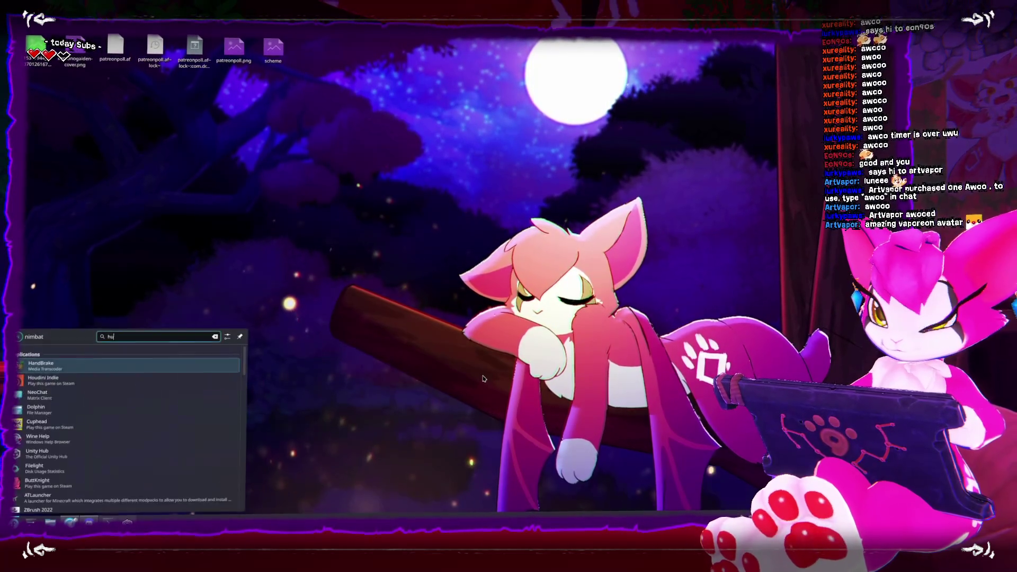
{"action": "key", "text": "Escape"}
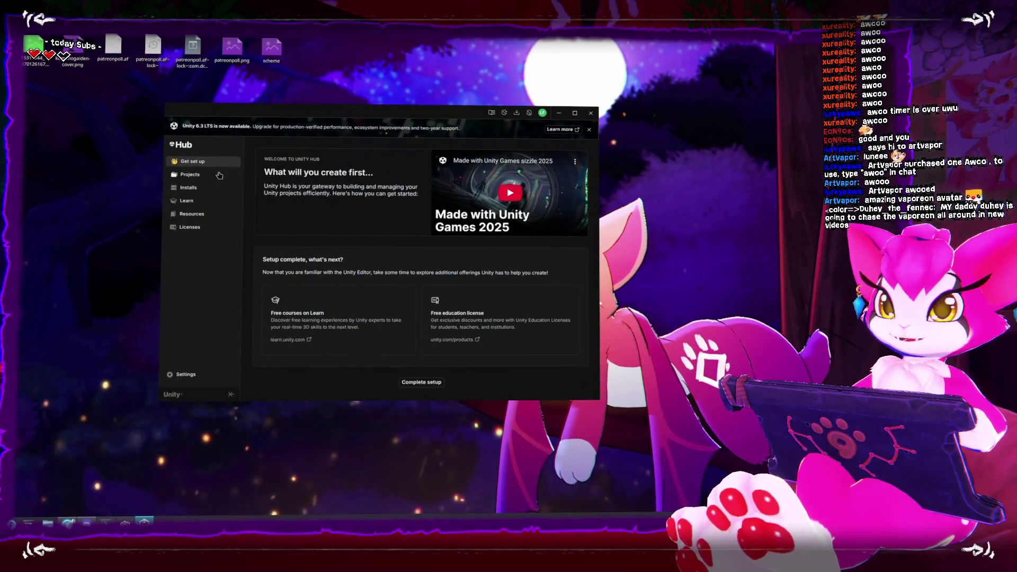
Step: Open the Kemono_Gaiden project from Unity Hub's Projects list
{"action": "left_click", "coordinate": [190, 172]}
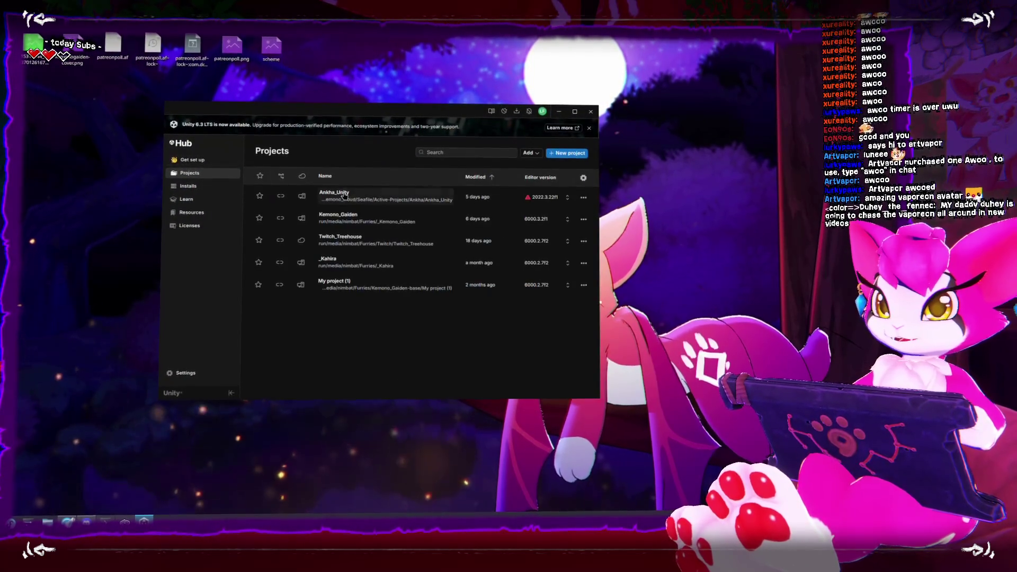
{"action": "left_click", "coordinate": [369, 222]}
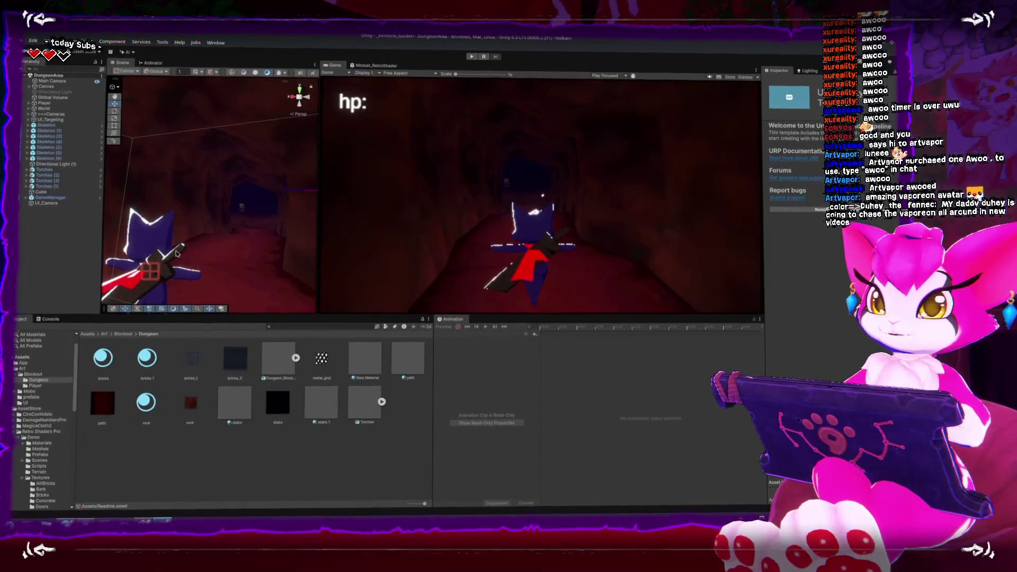
Step: Select Canvas in the Hierarchy, then maximize the Game view with Shift+Space
{"action": "scroll", "coordinate": [174, 238], "scroll_direction": "down", "scroll_amount": 5}
{"action": "scroll", "coordinate": [174, 238], "scroll_direction": "up", "scroll_amount": 3}
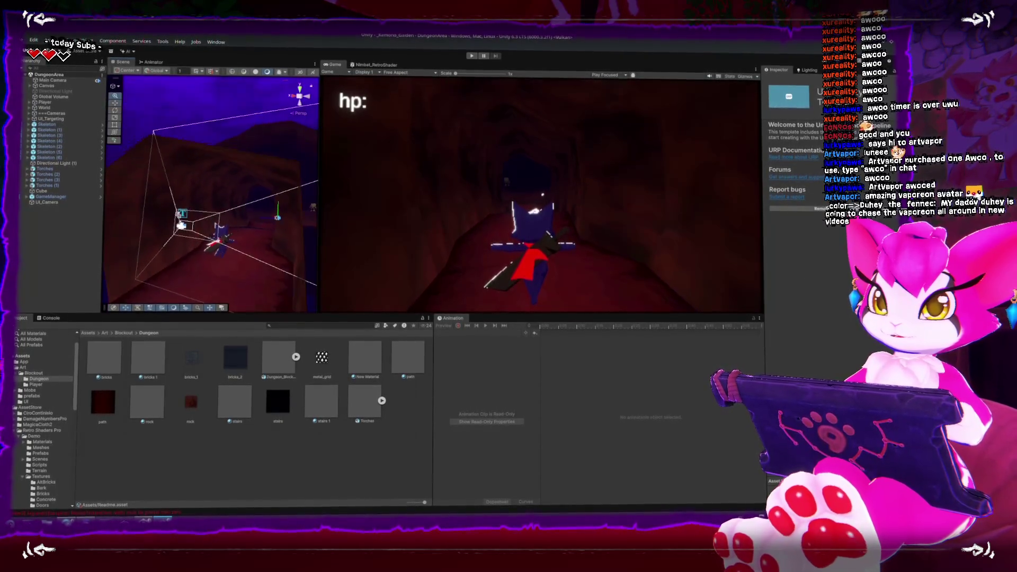
{"action": "left_click", "coordinate": [172, 230]}
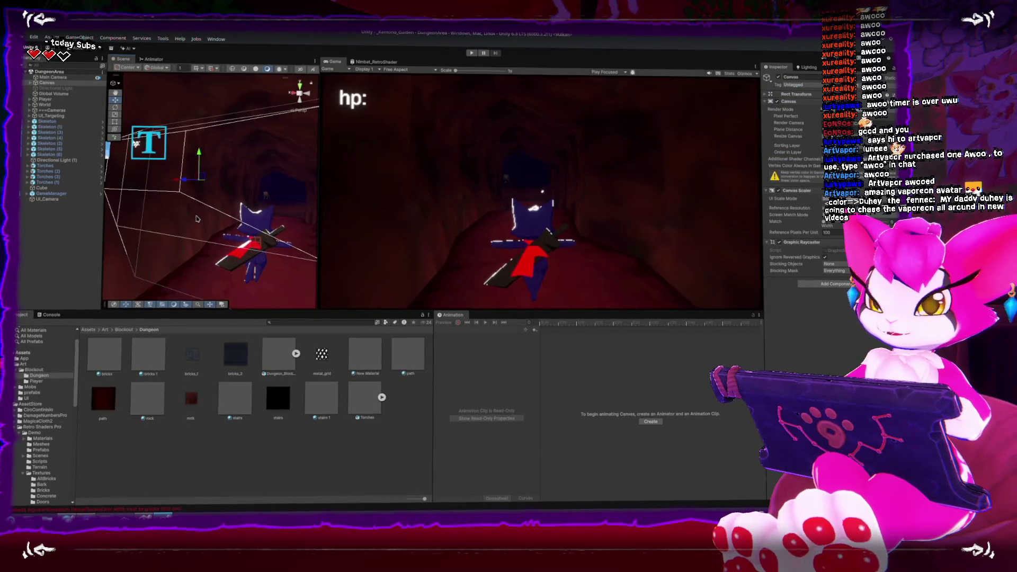
{"action": "key", "text": "shift+space"}
{"action": "scroll", "coordinate": [425, 264], "scroll_direction": "up", "scroll_amount": 3}
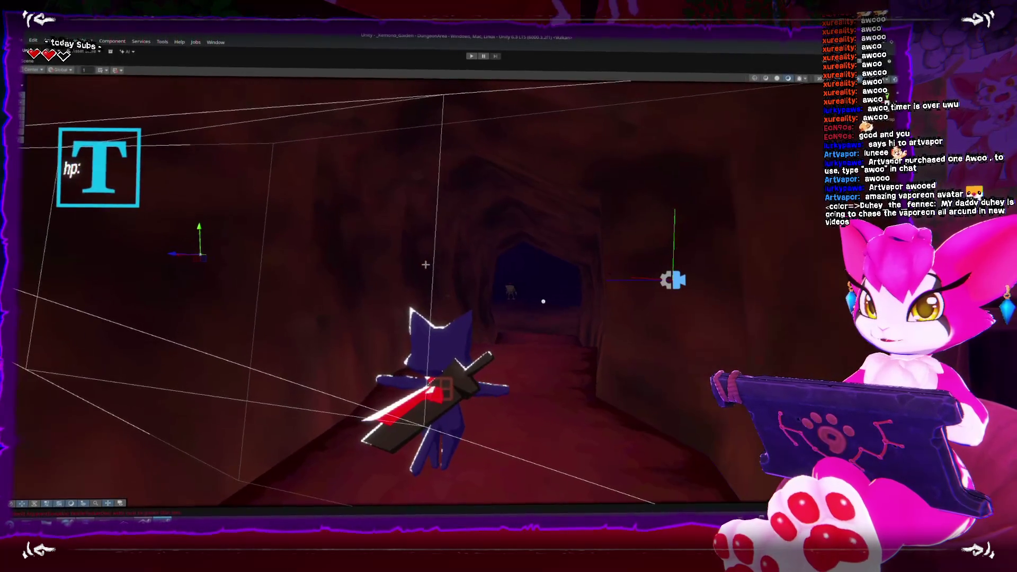
{"action": "scroll", "coordinate": [426, 264], "scroll_direction": "down", "scroll_amount": 3}
{"action": "key", "text": "shift+space"}
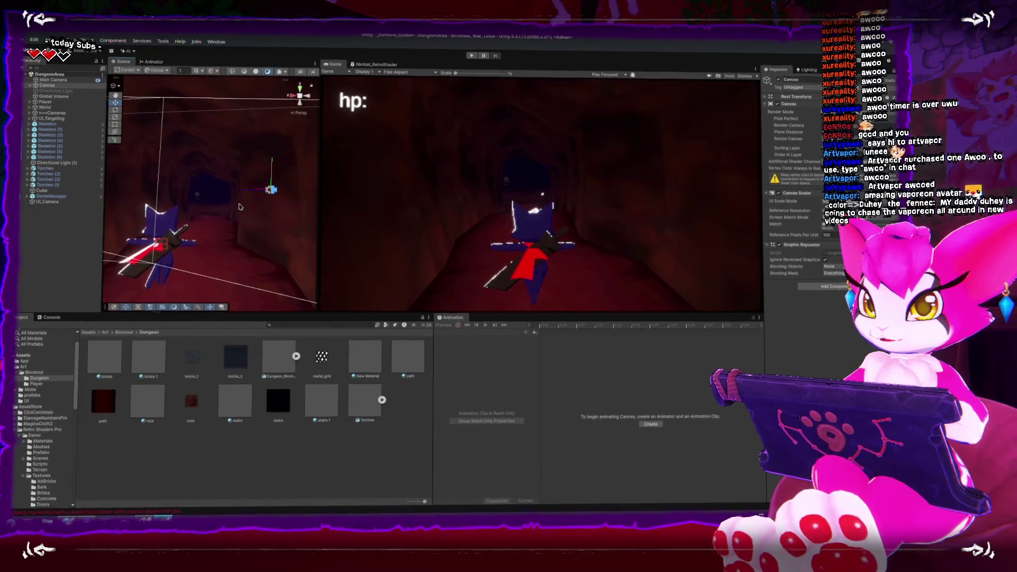
{"action": "key", "text": "shift+space"}
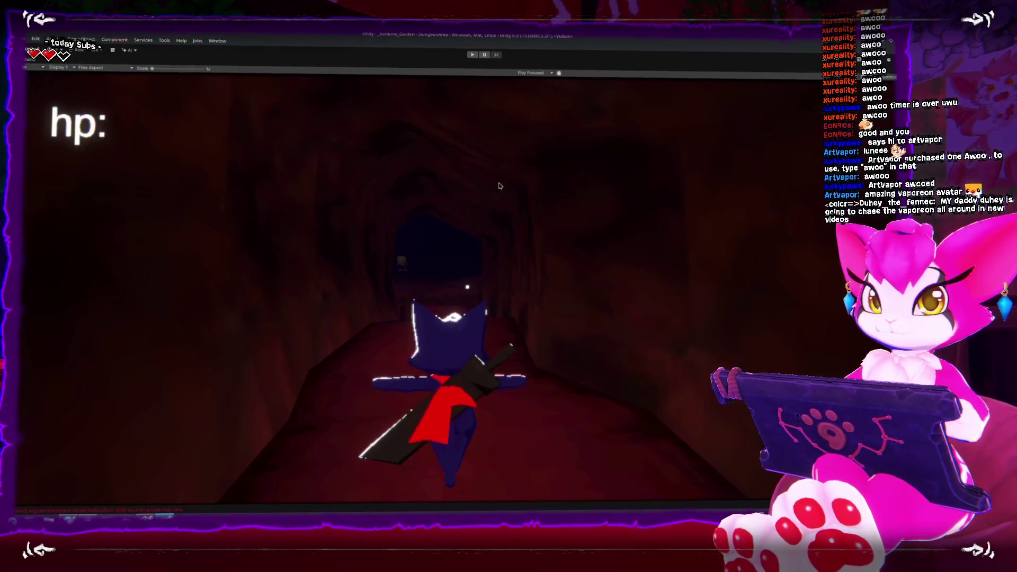
Step: Start play mode, run down the tunnel into the skeleton room, and lock on to Skeleton (4)
{"action": "left_click", "coordinate": [472, 53]}
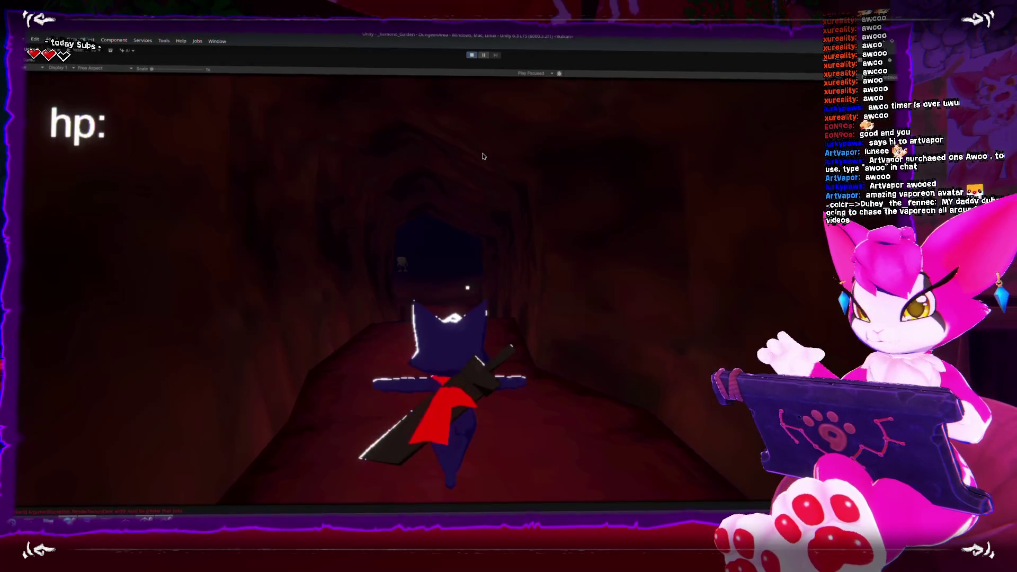
{"action": "key", "text": "w"}
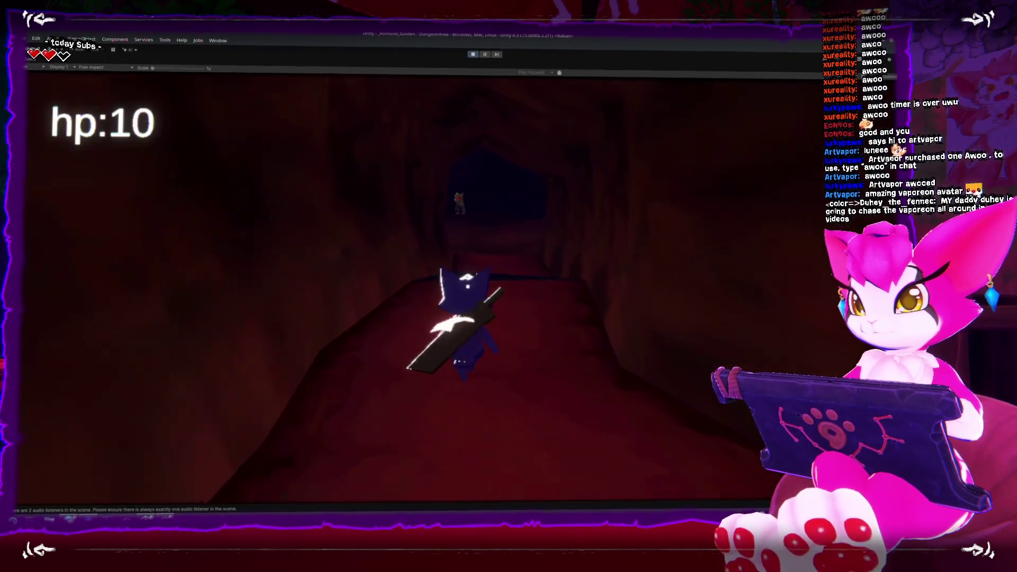
{"action": "key", "text": "w"}
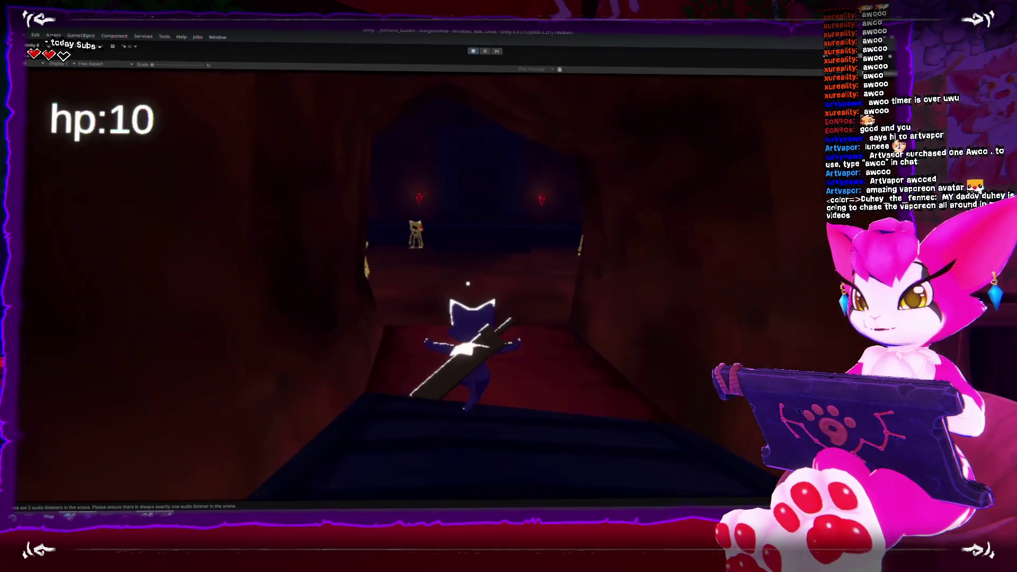
{"action": "key", "text": "w"}
{"action": "key", "text": "Tab"}
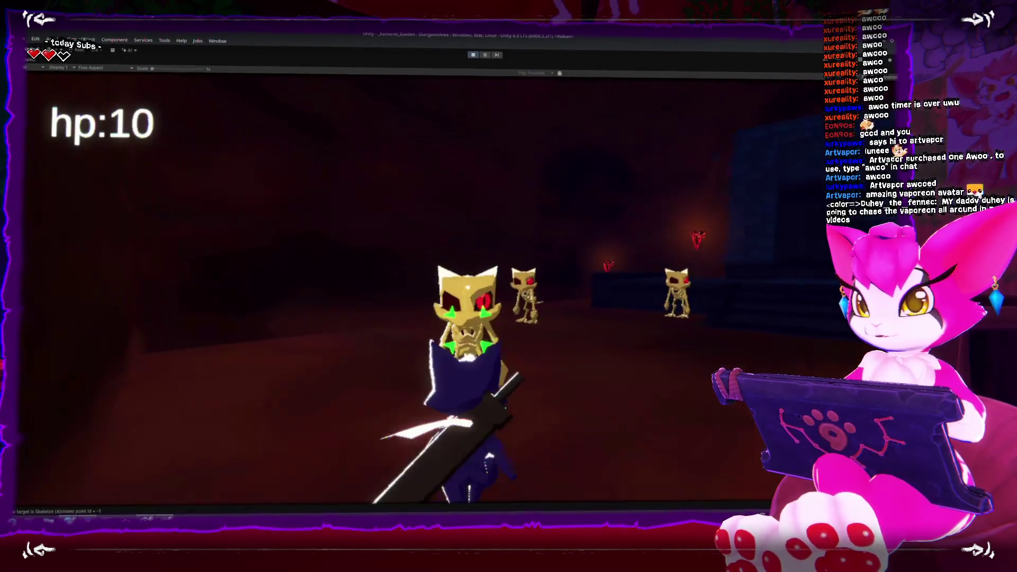
{"action": "key", "text": "w"}
Step: Attack the first skeleton with sword combos, lunges and spin-slashes
{"action": "left_click", "coordinate": [468, 287]}
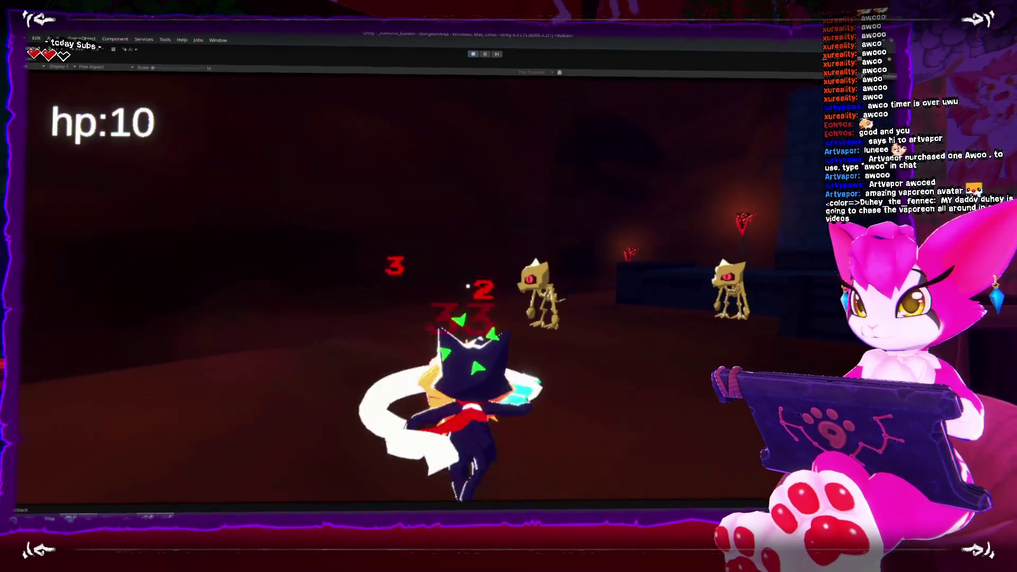
{"action": "left_click", "coordinate": [467, 287]}
{"action": "left_click", "coordinate": [468, 287]}
{"action": "key", "text": "s"}
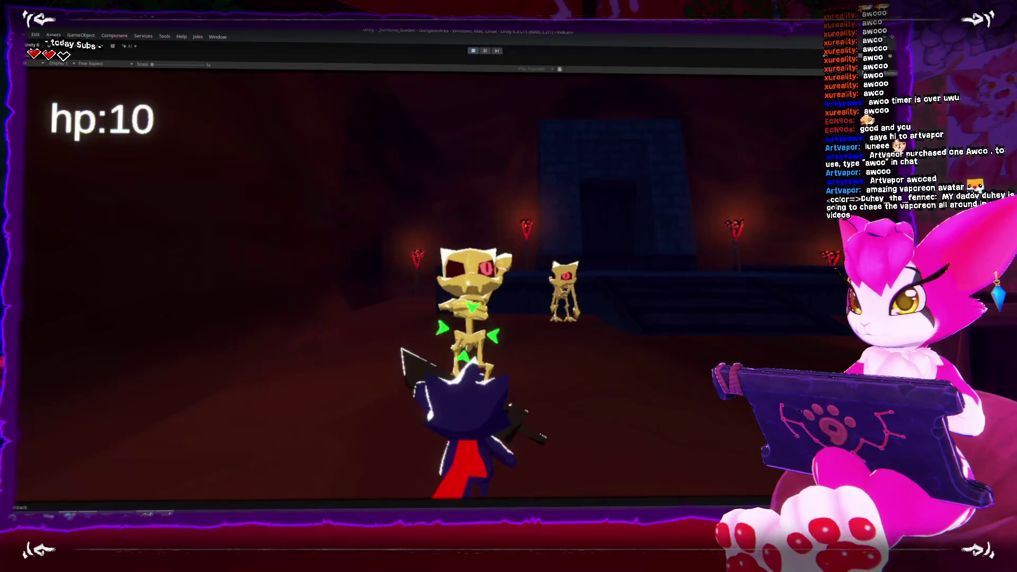
{"action": "left_click", "coordinate": [468, 284]}
{"action": "left_click", "coordinate": [468, 286]}
{"action": "left_click", "coordinate": [468, 286]}
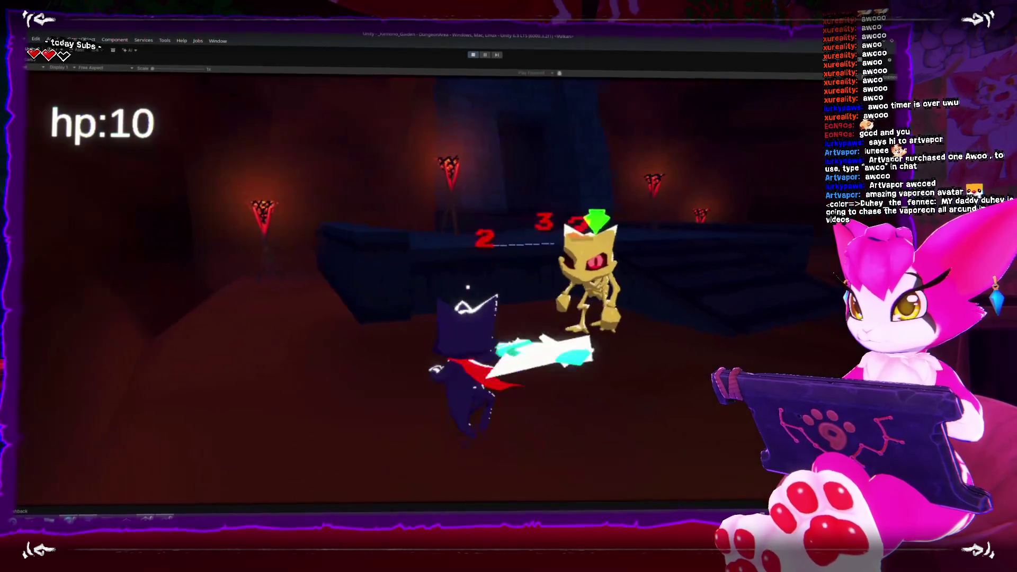
{"action": "left_click", "coordinate": [467, 287]}
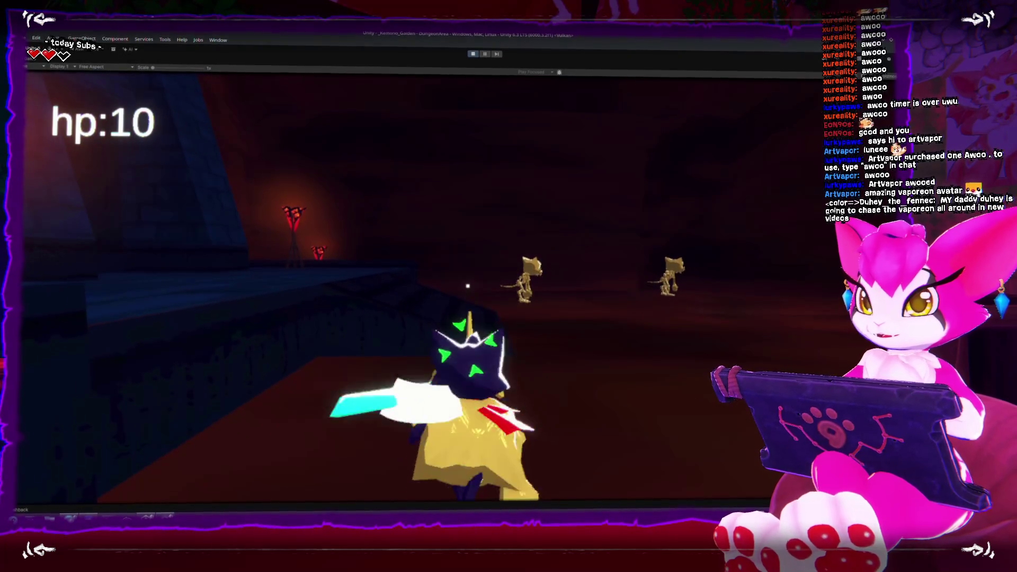
{"action": "left_click", "coordinate": [468, 287]}
{"action": "left_click", "coordinate": [468, 288]}
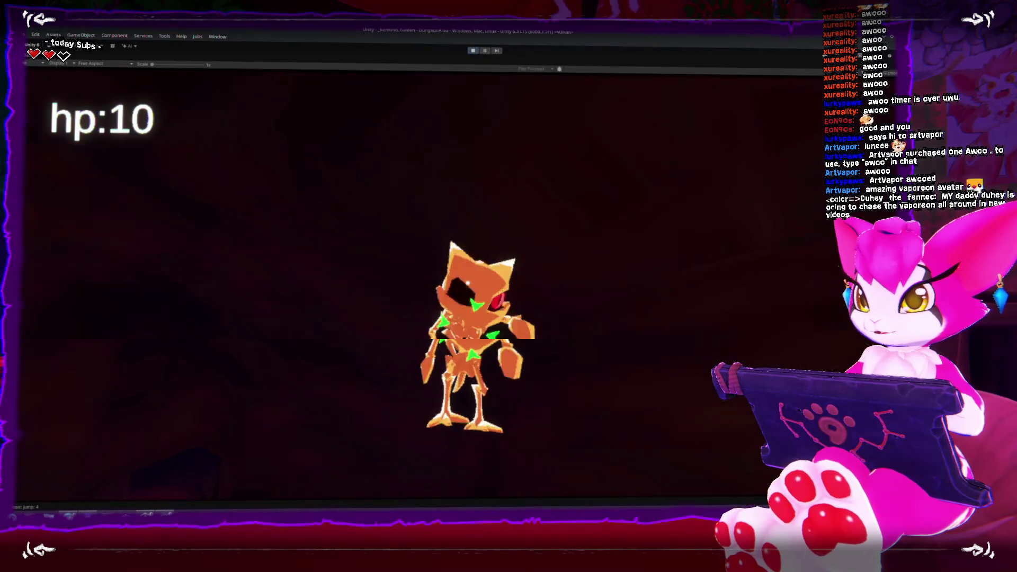
{"action": "left_click", "coordinate": [468, 286]}
{"action": "left_click", "coordinate": [468, 286]}
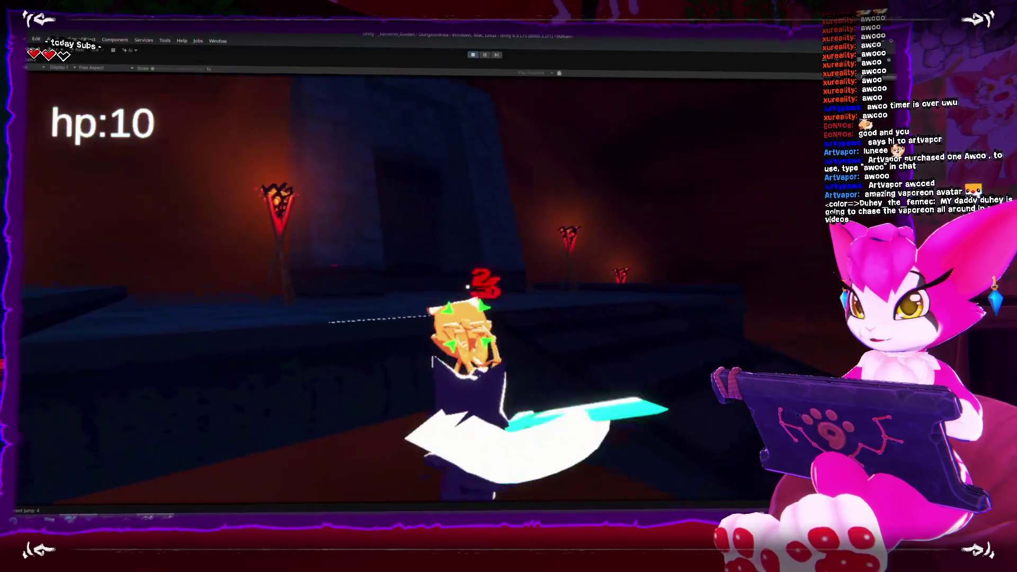
{"action": "key", "text": "w"}
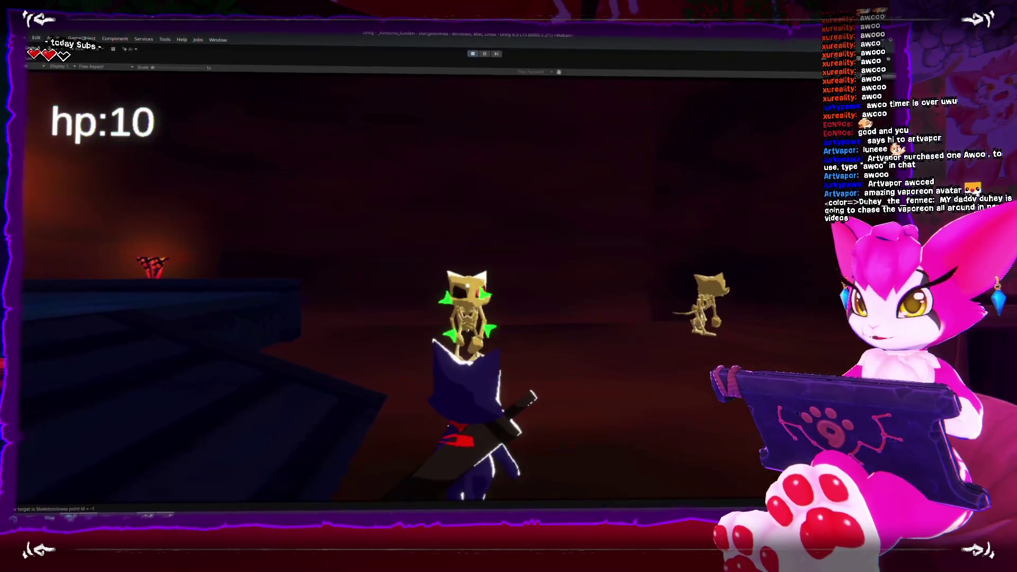
{"action": "left_click", "coordinate": [468, 286]}
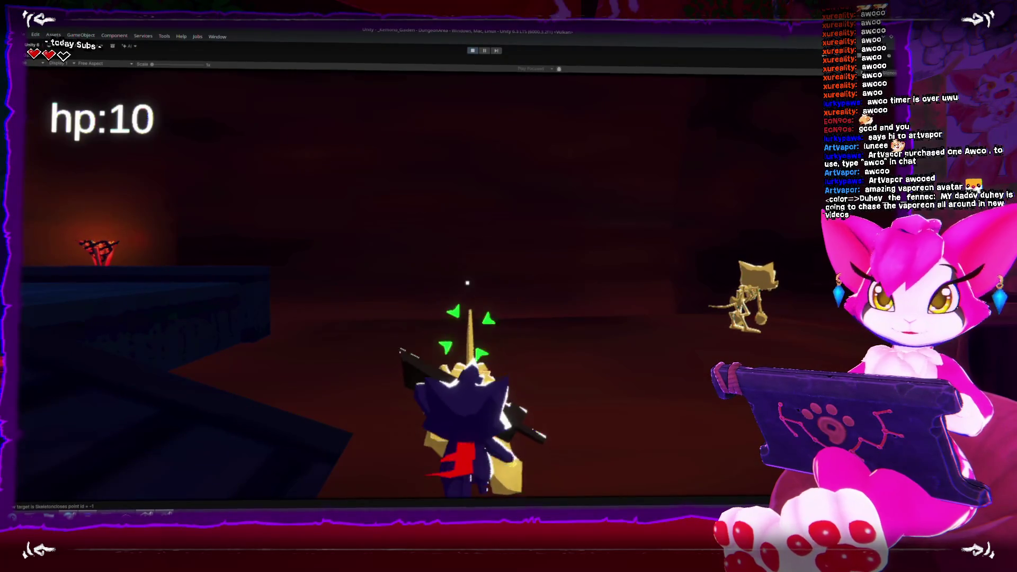
{"action": "left_click", "coordinate": [468, 286]}
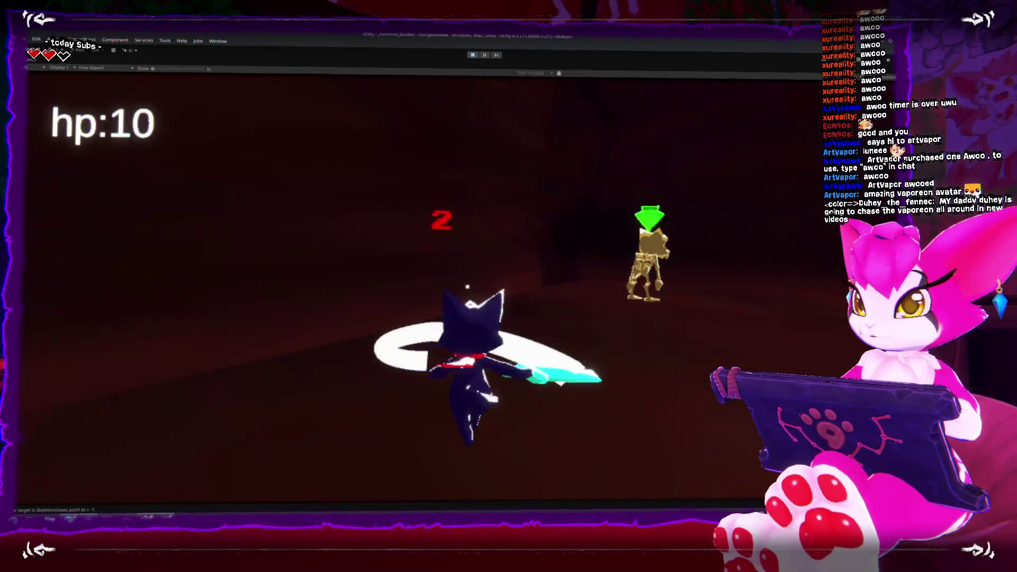
Step: Advance on the next skeleton and hit it with sword swings and a spin-slash
{"action": "key", "text": "w"}
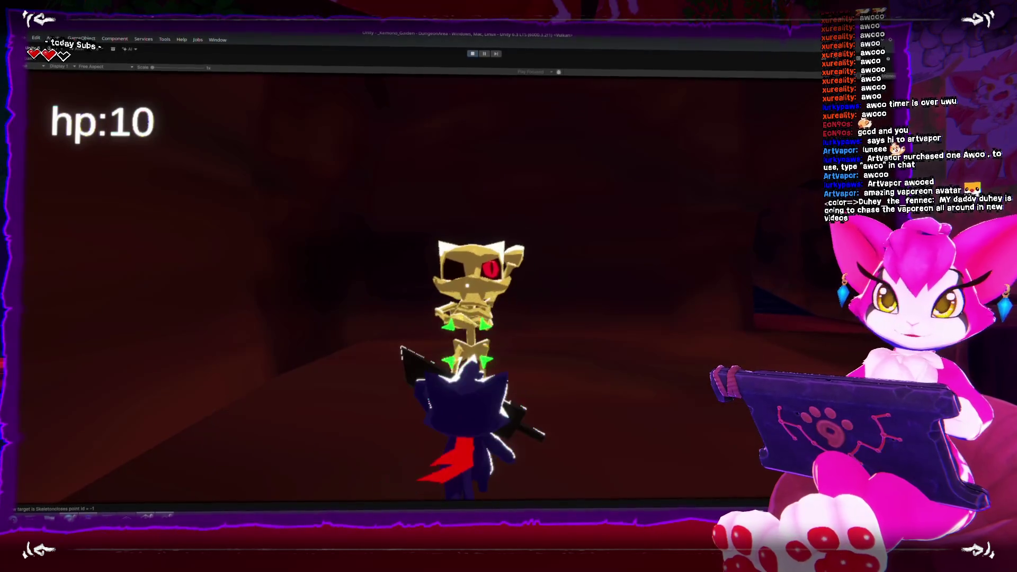
{"action": "left_click", "coordinate": [467, 284]}
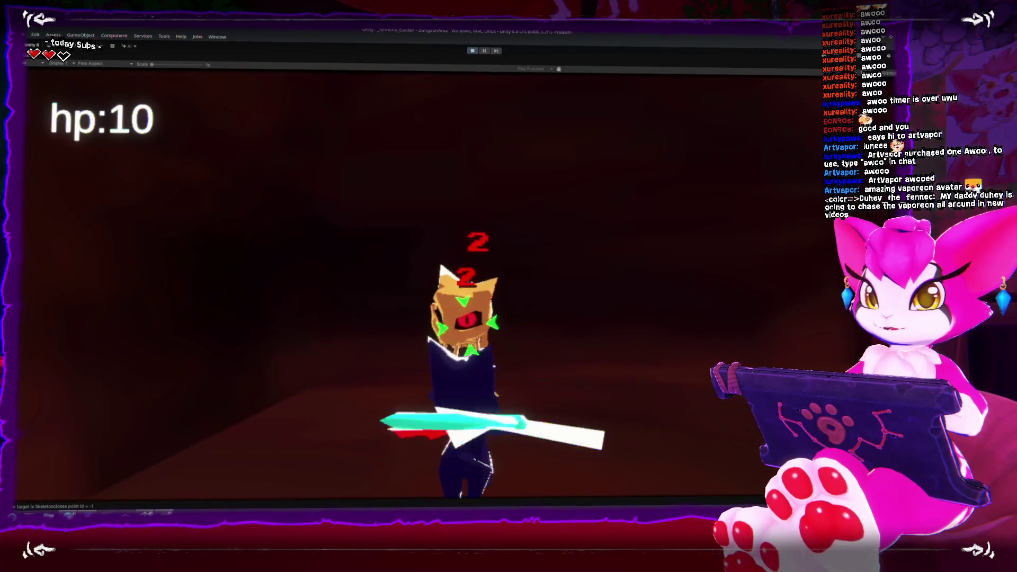
{"action": "left_click", "coordinate": [468, 284]}
{"action": "left_click", "coordinate": [468, 284]}
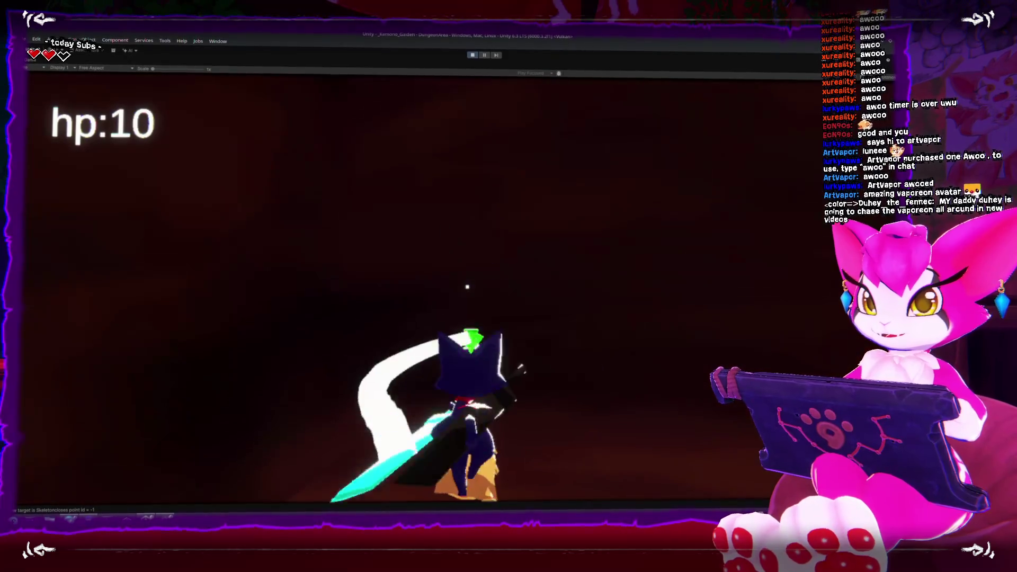
{"action": "left_click", "coordinate": [468, 285]}
Step: Land a jumping spin-slash, then walk up and down the steps toward the doorway
{"action": "left_click", "coordinate": [467, 285]}
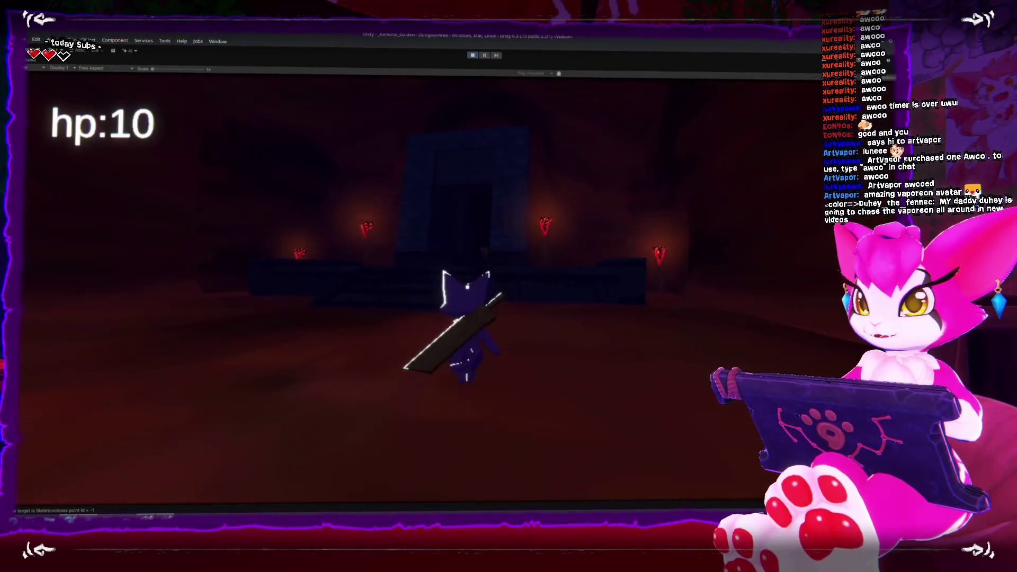
{"action": "key", "text": "w"}
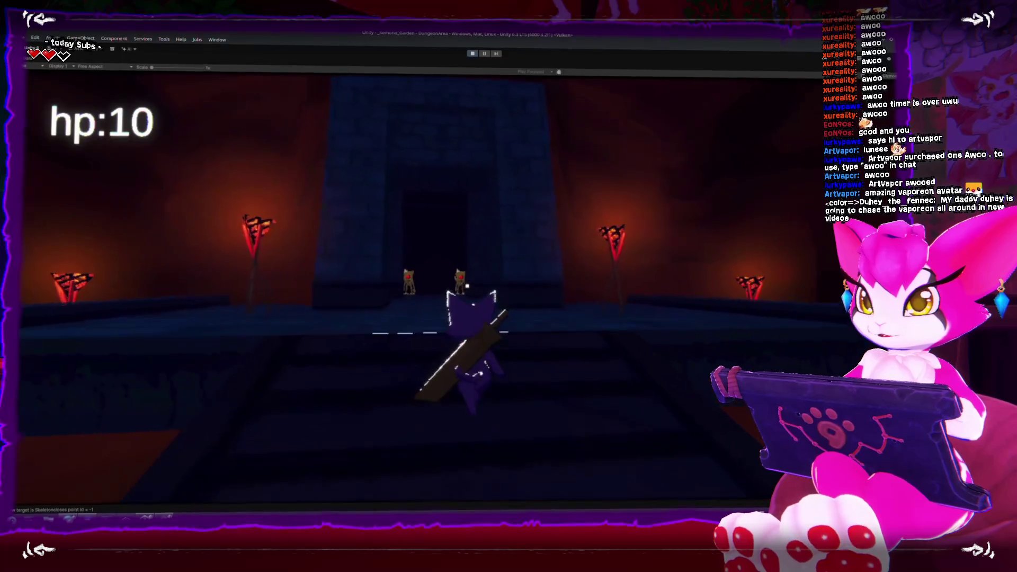
{"action": "key", "text": "s"}
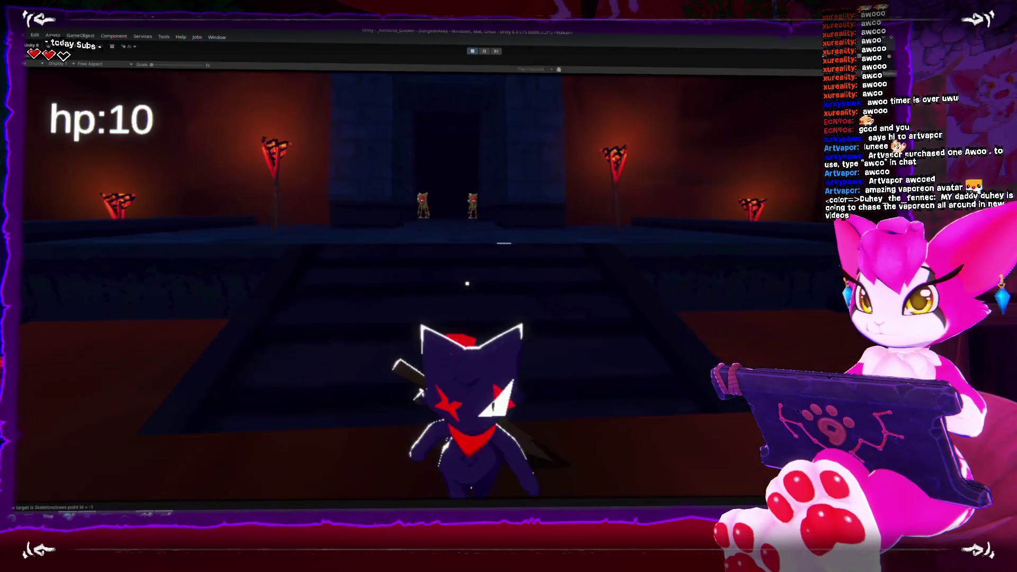
{"action": "key", "text": "w"}
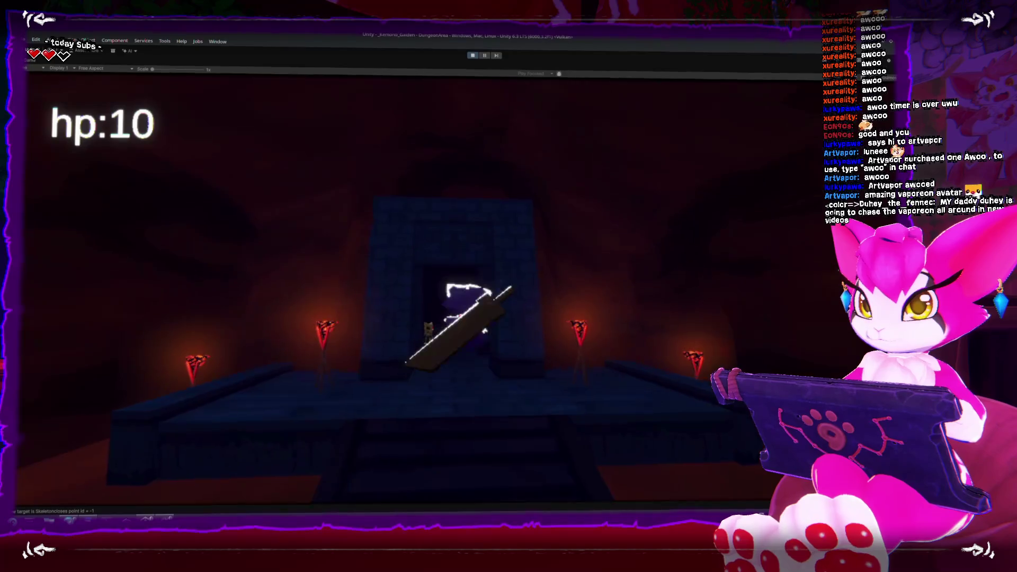
{"action": "key", "text": "w"}
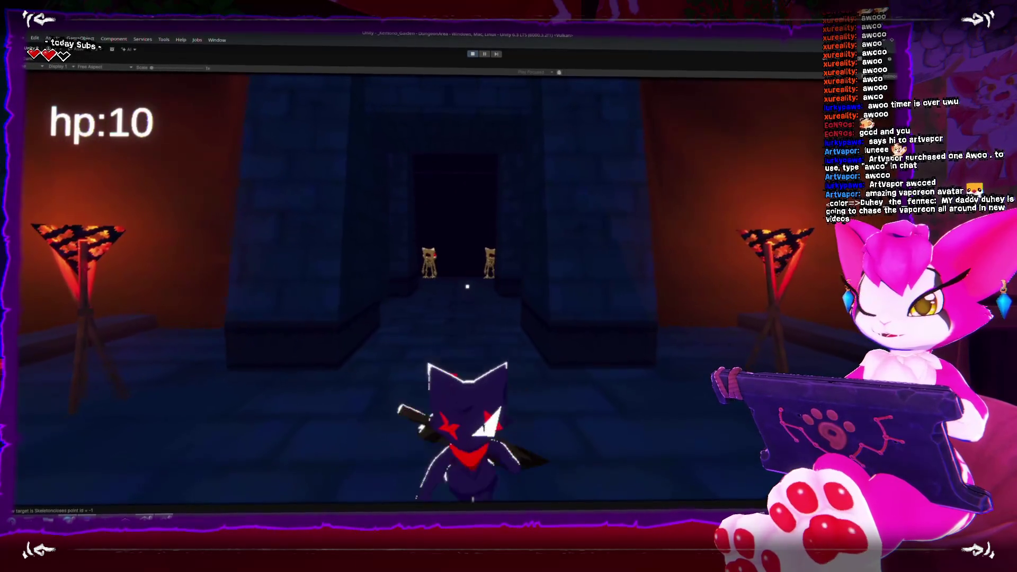
{"action": "key", "text": "s"}
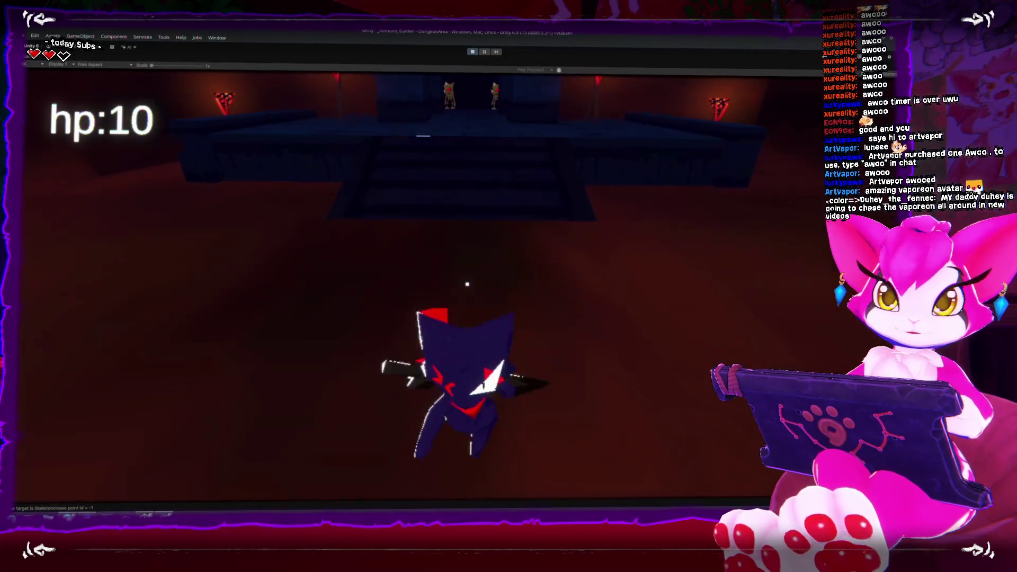
{"action": "key", "text": "w"}
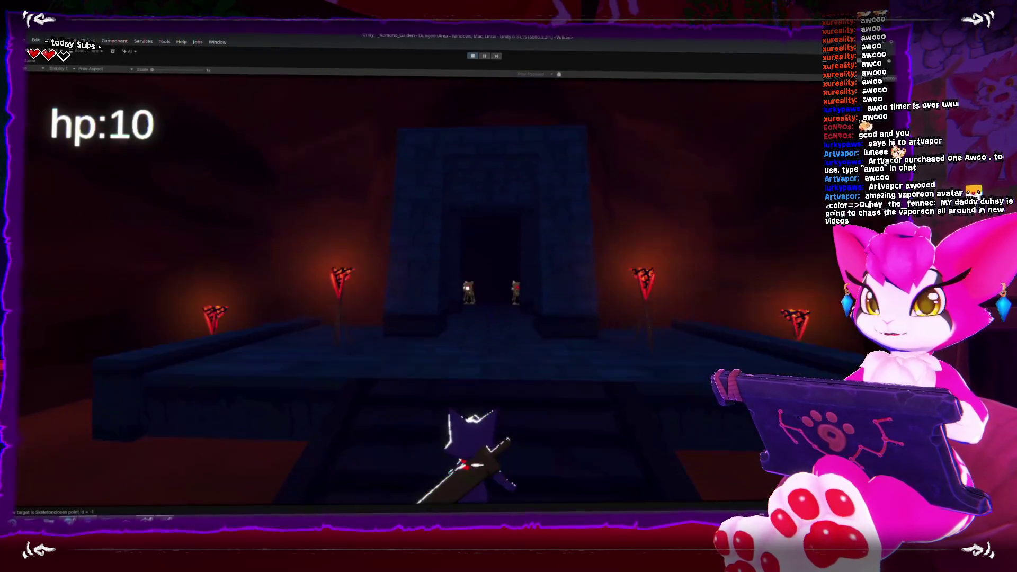
{"action": "key", "text": "w"}
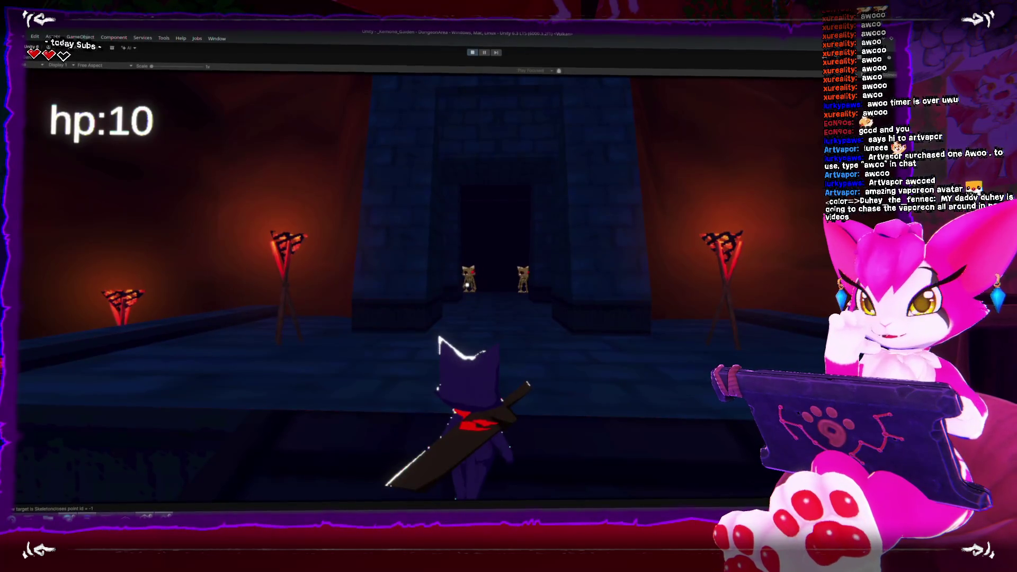
{"action": "key", "text": "s"}
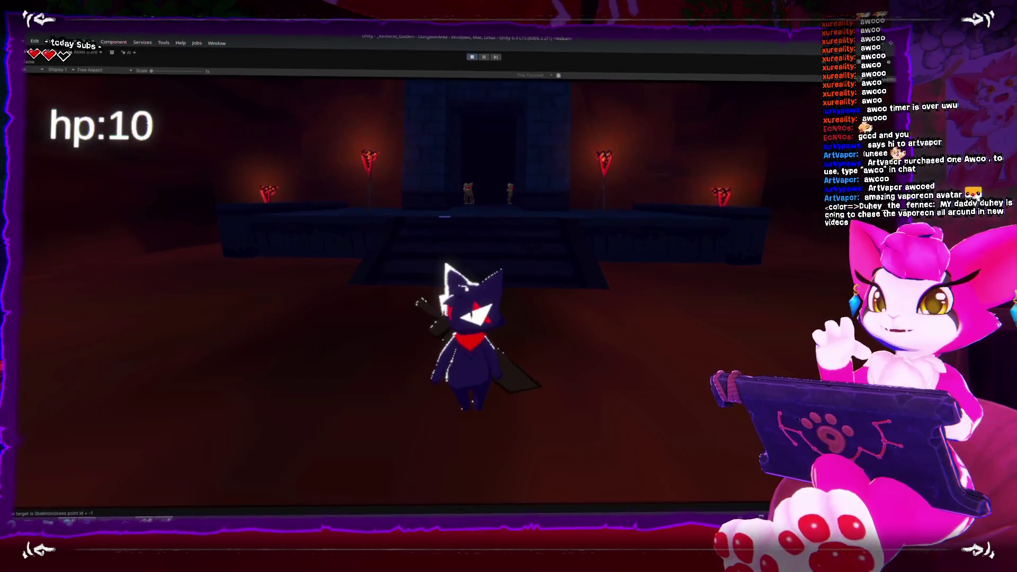
Step: Steer the character around the steps, turning to centre the doorway with the skeletons
{"action": "key", "text": "w"}
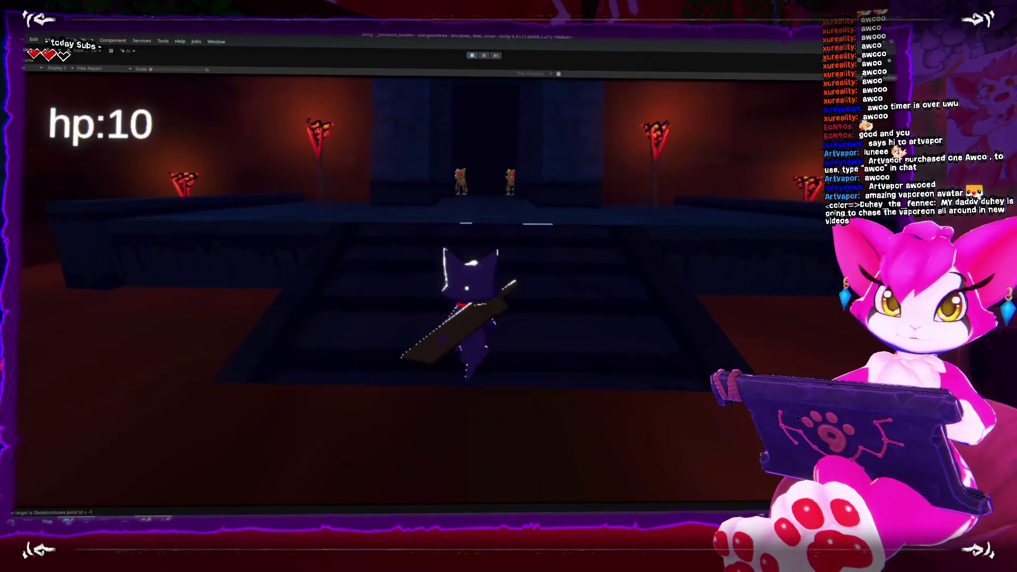
{"action": "key", "text": "s"}
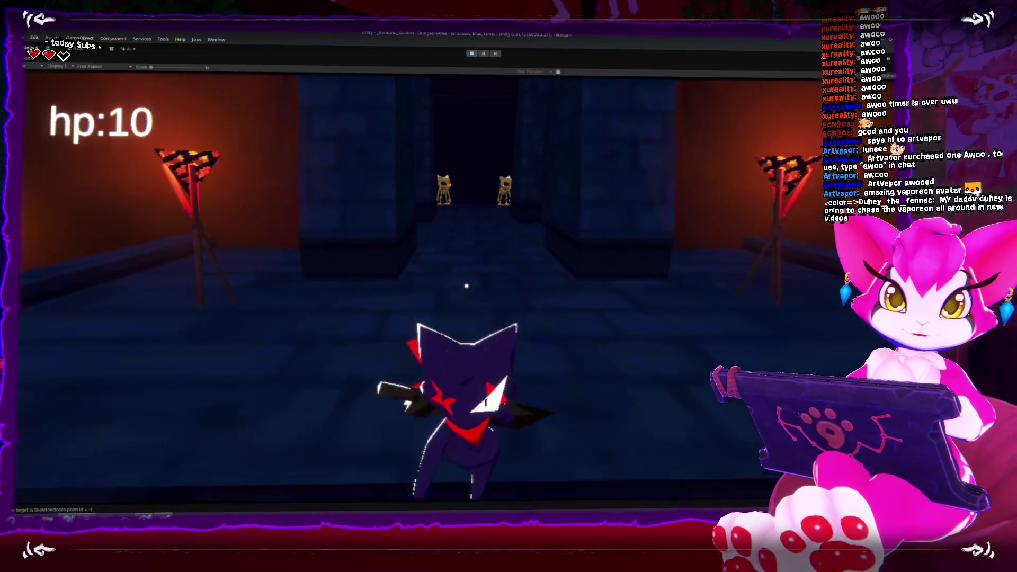
{"action": "key", "text": "s"}
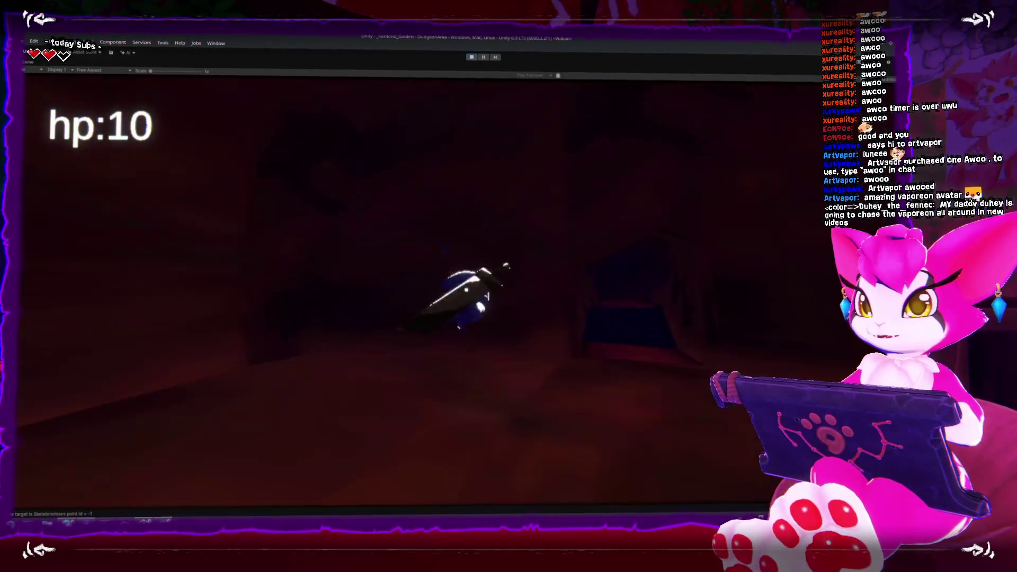
{"action": "key", "text": "s"}
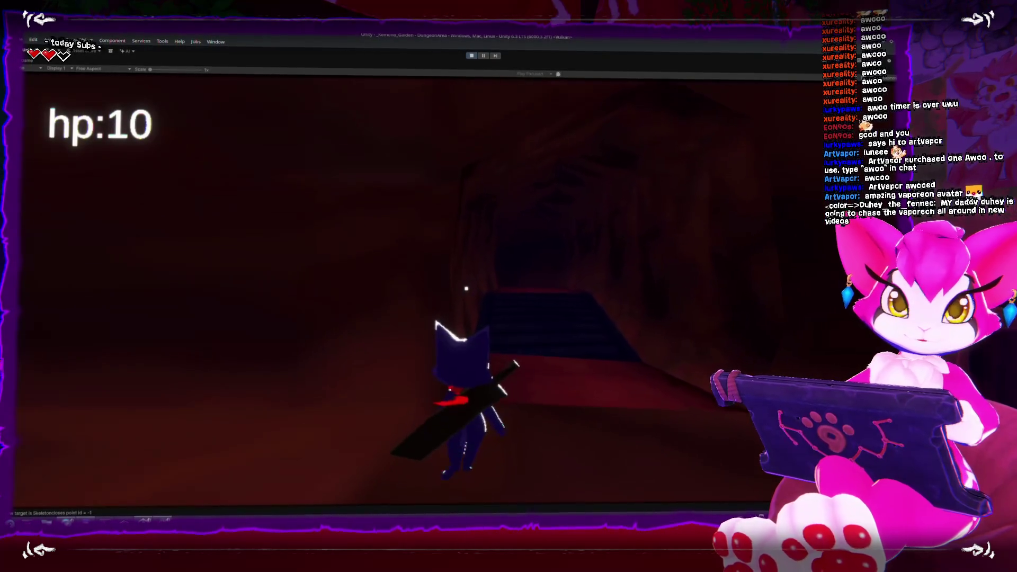
{"action": "key", "text": "w"}
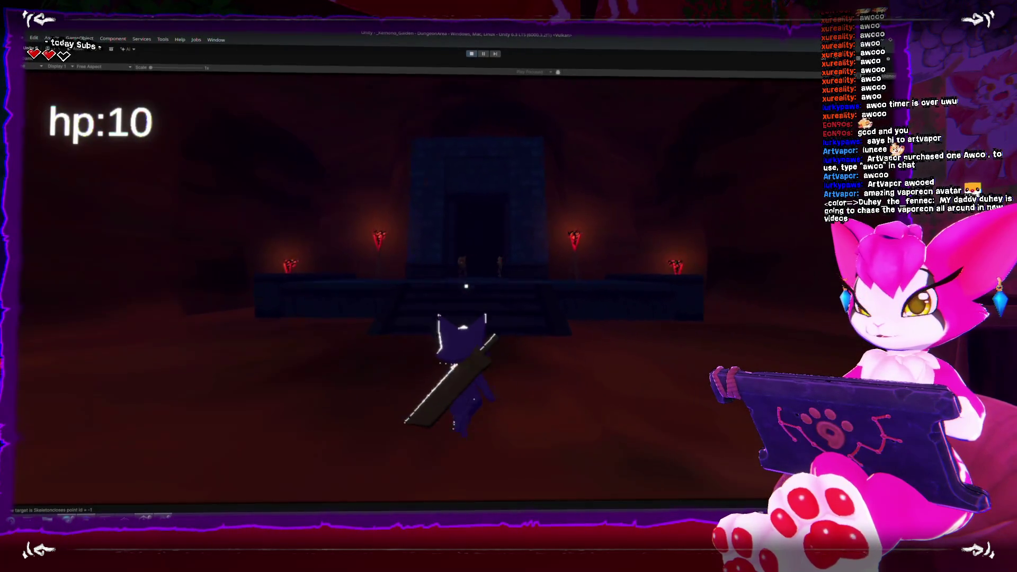
{"action": "key", "text": "w"}
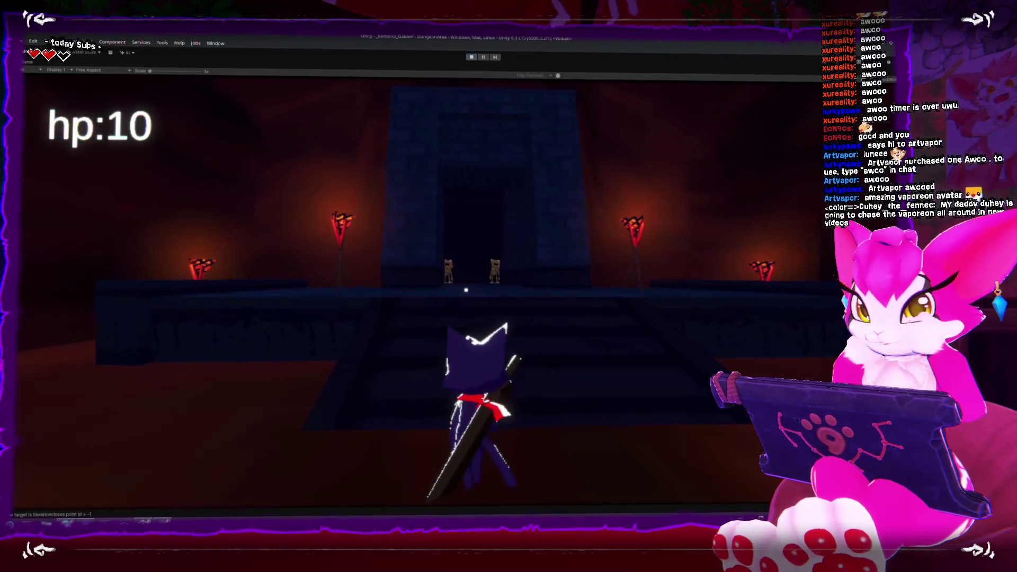
{"action": "key", "text": "d"}
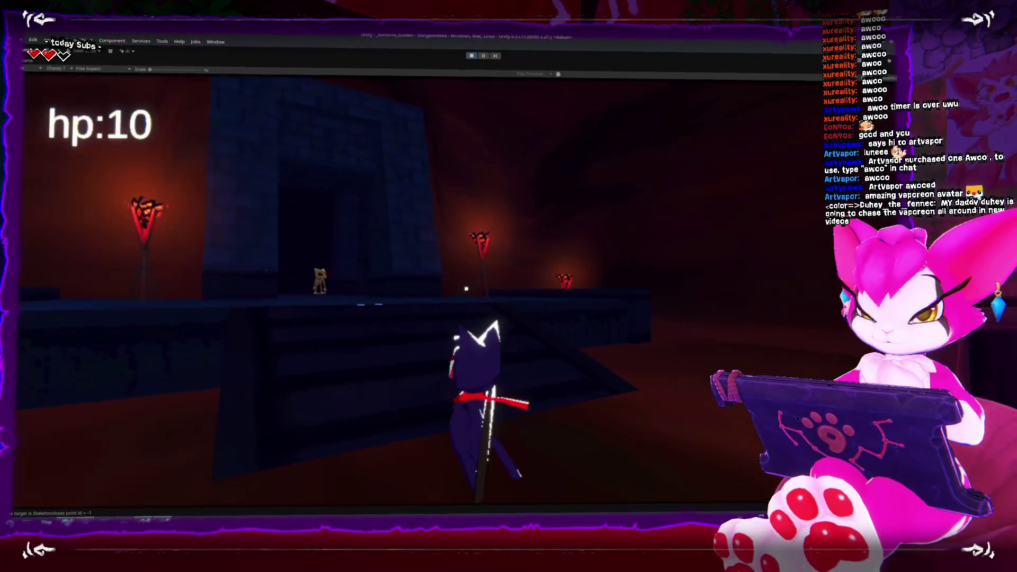
{"action": "key", "text": "a"}
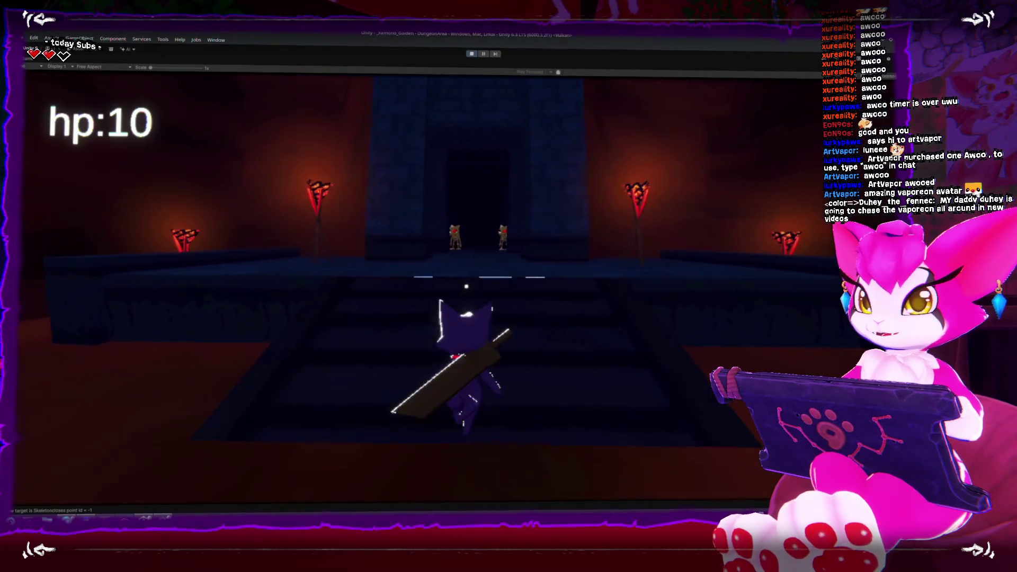
{"action": "key", "text": "s"}
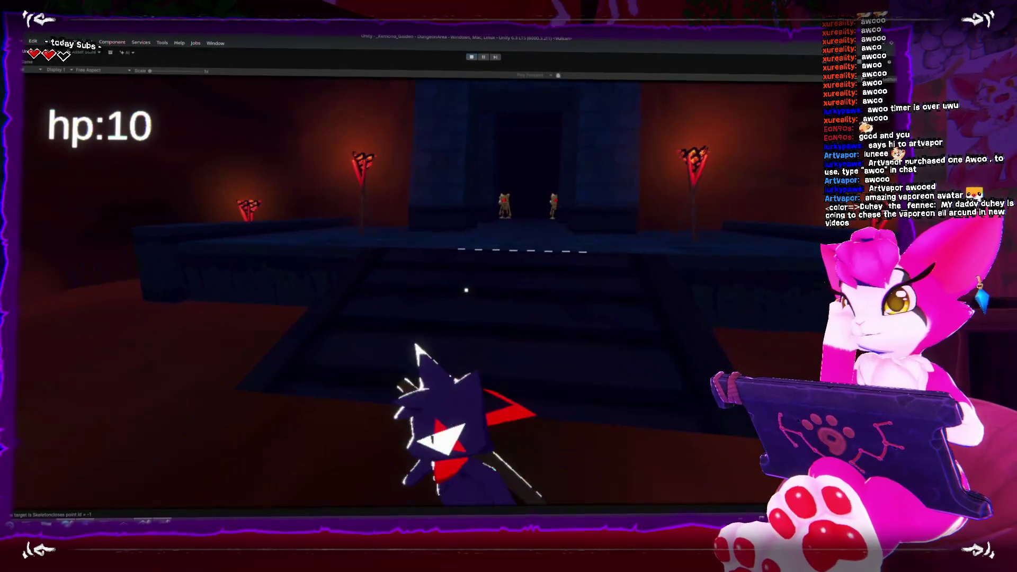
{"action": "key", "text": "w"}
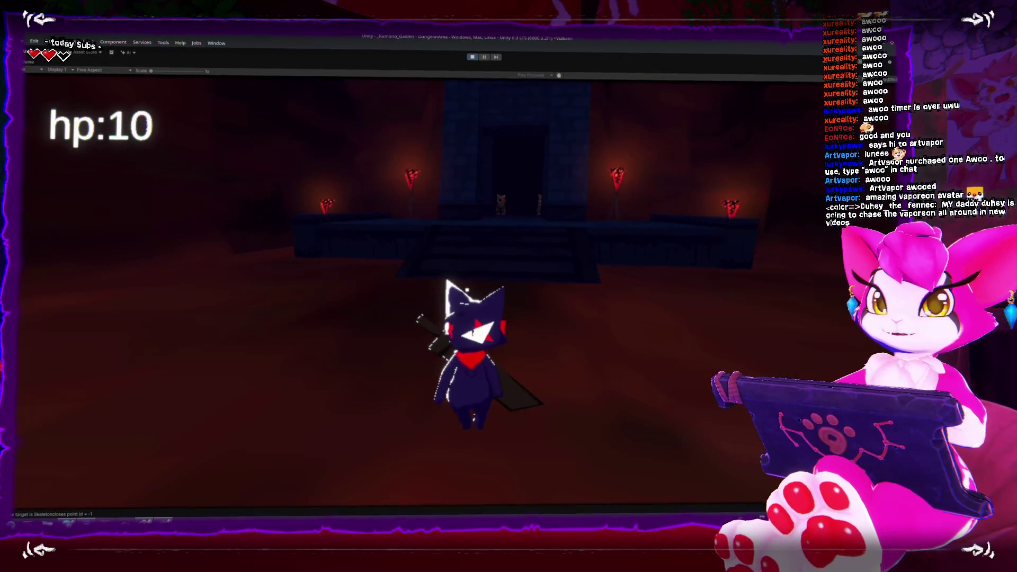
Step: Climb the stairs into the torch-lit room, then walk back into the dark corridor
{"action": "key", "text": "w"}
{"action": "key", "text": "w"}
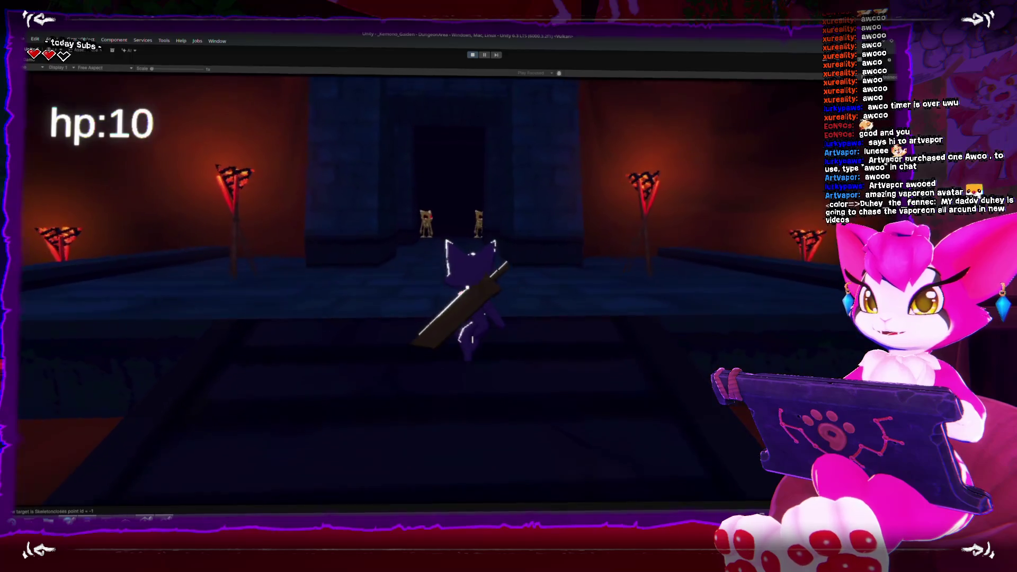
{"action": "key", "text": "s"}
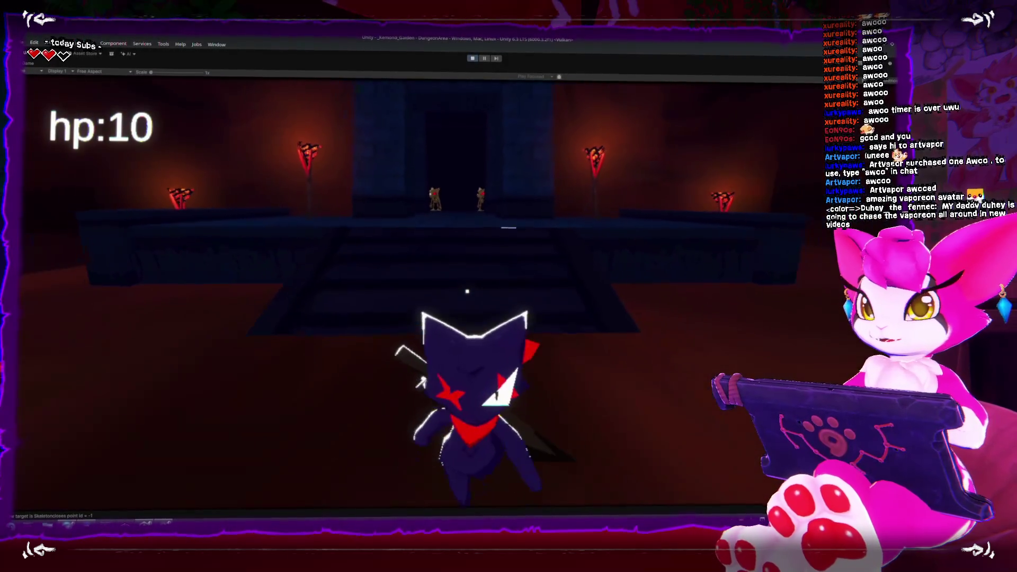
{"action": "key", "text": "s"}
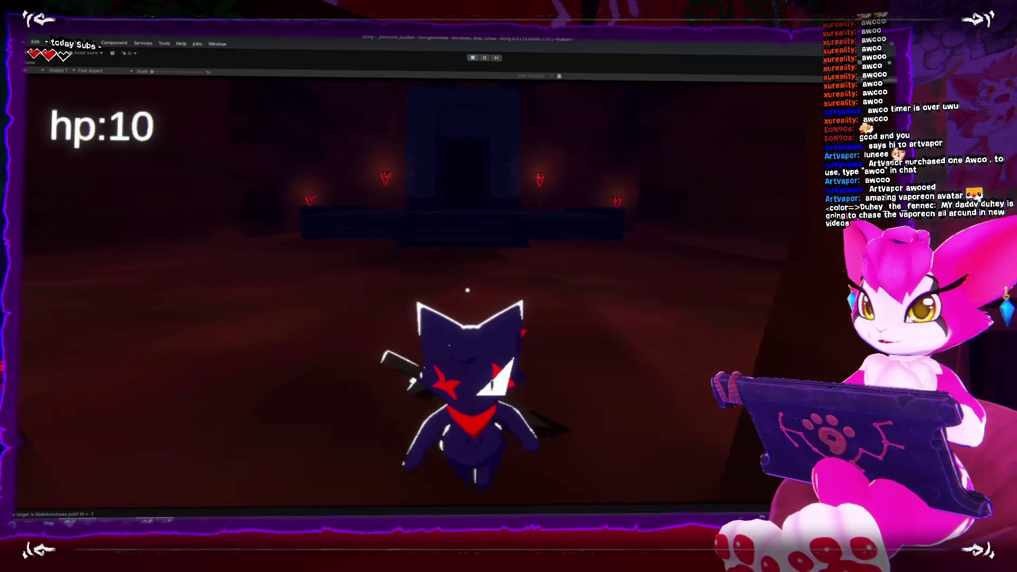
{"action": "key", "text": "w"}
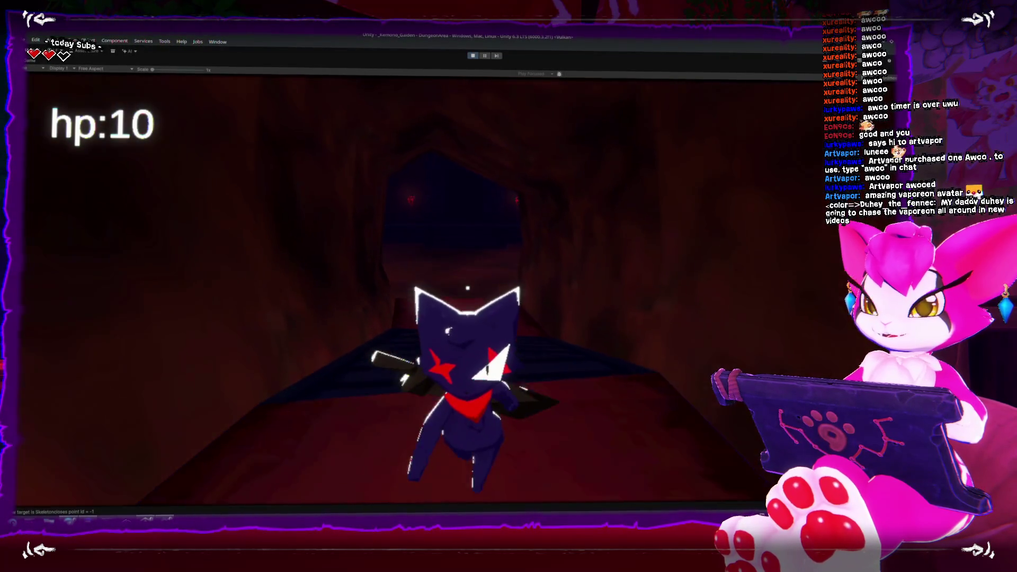
{"action": "key", "text": "w"}
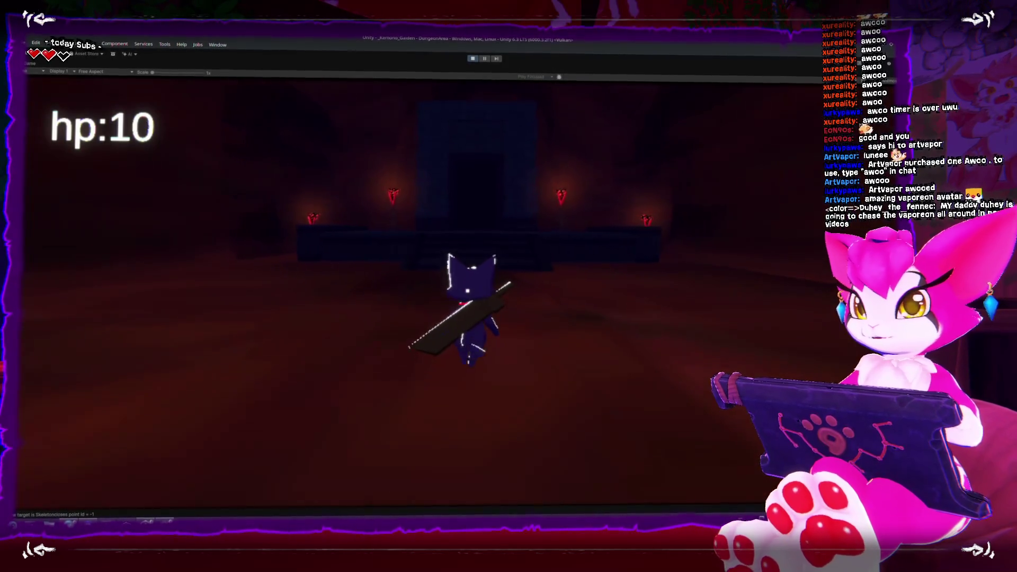
{"action": "key", "text": "s"}
{"action": "key", "text": "s"}
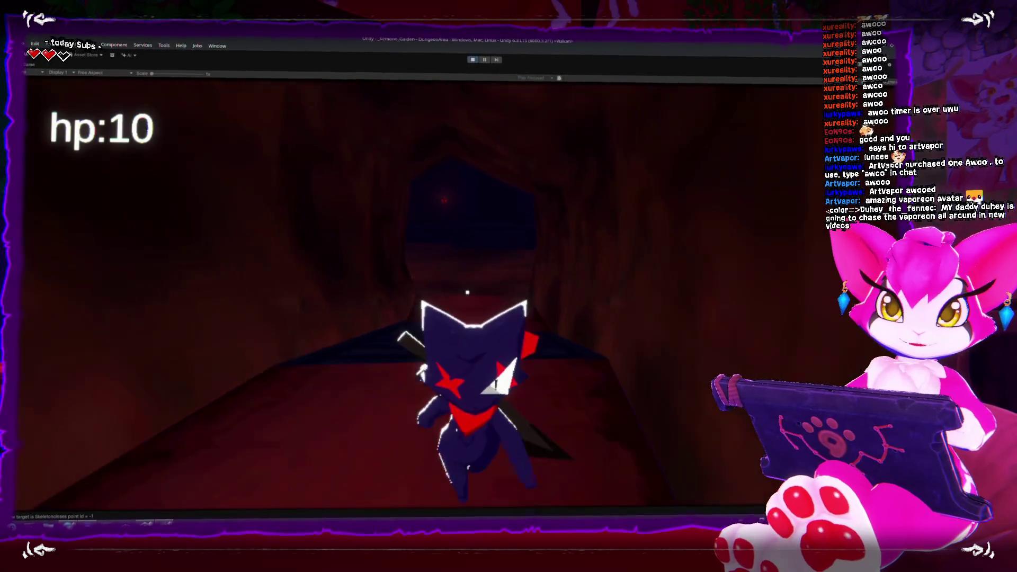
{"action": "key", "text": "w"}
{"action": "key", "text": "w"}
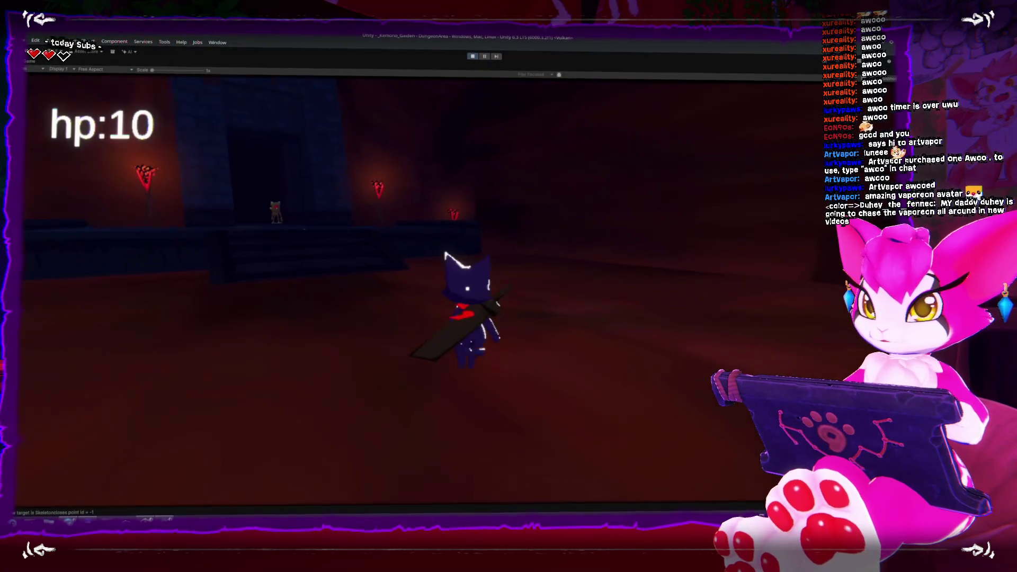
{"action": "key", "text": "s"}
{"action": "key", "text": "w"}
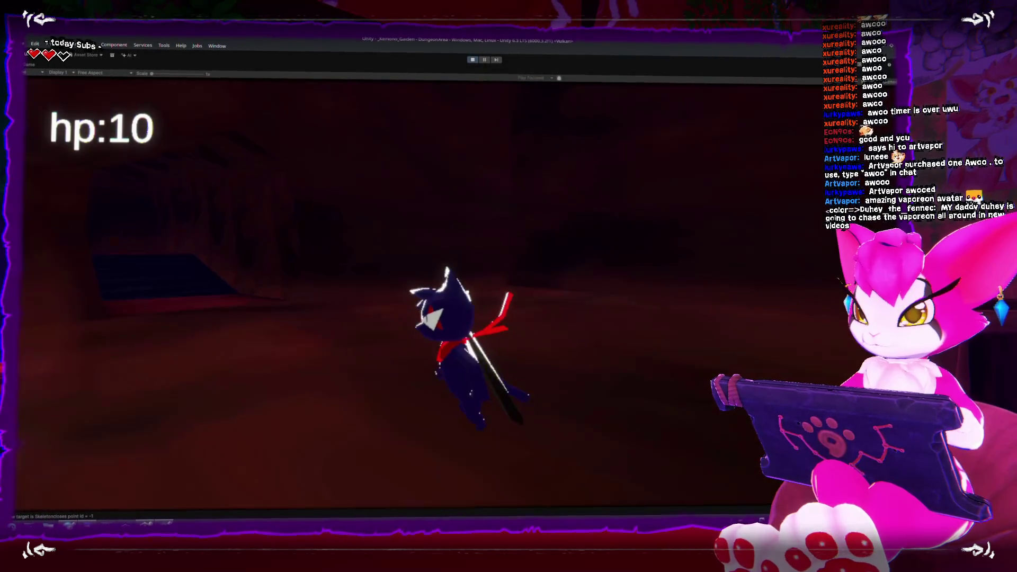
{"action": "key", "text": "w"}
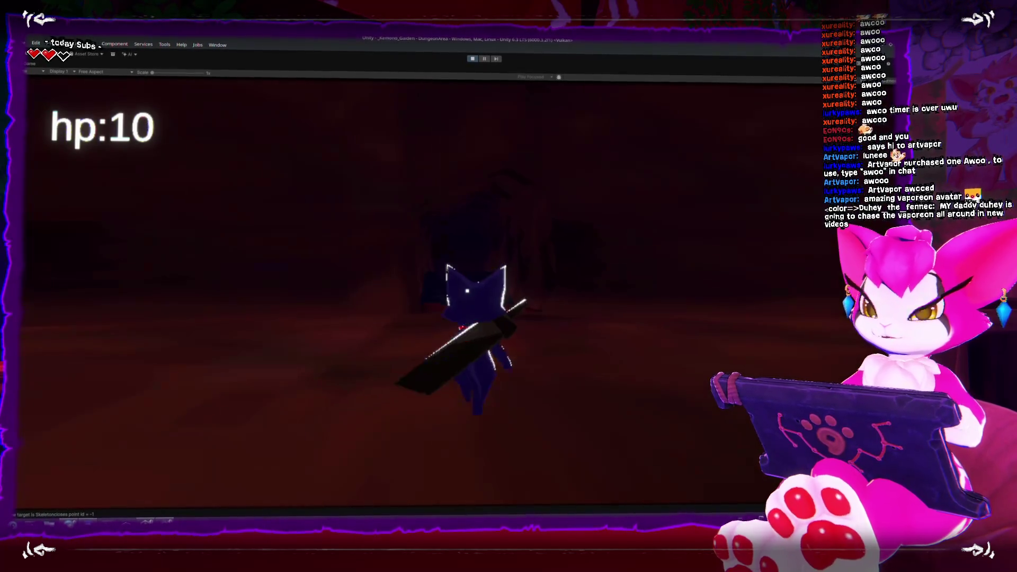
{"action": "key", "text": "w"}
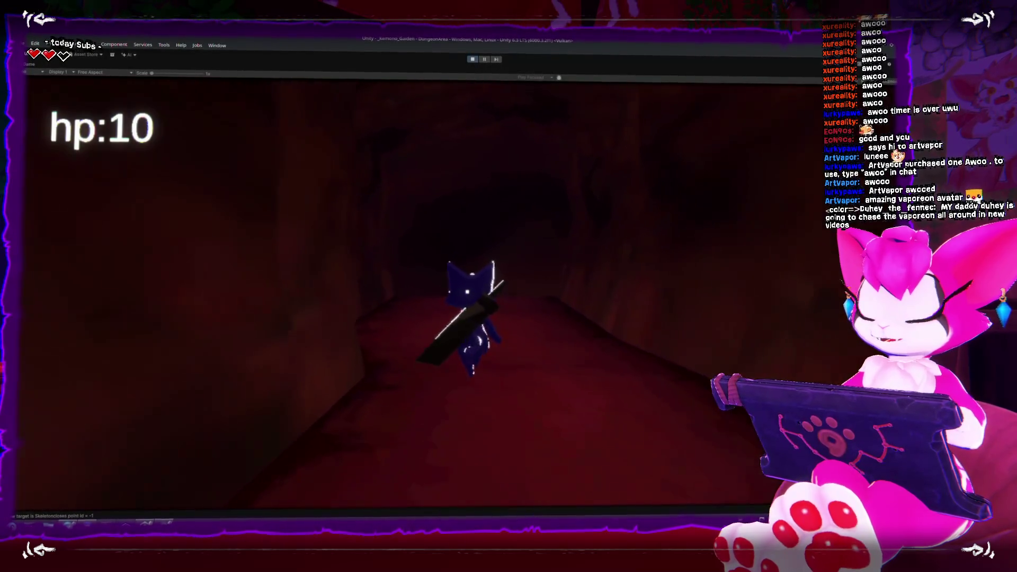
Step: Walk back up the corridor and across the torch-lit platform, then pause the game
{"action": "key", "text": "Escape"}
{"action": "key", "text": "Escape"}
{"action": "key", "text": "w"}
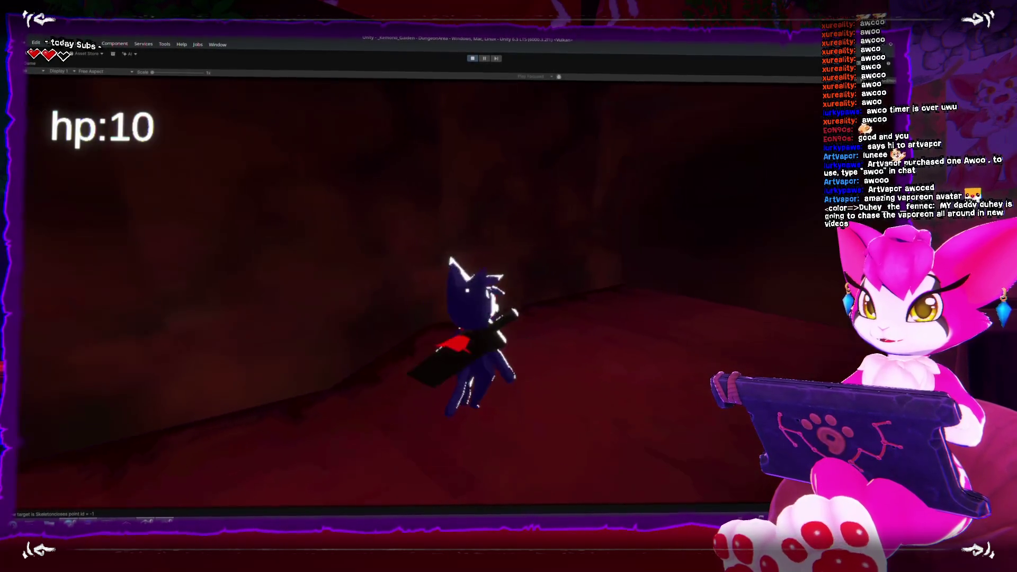
{"action": "key", "text": "w"}
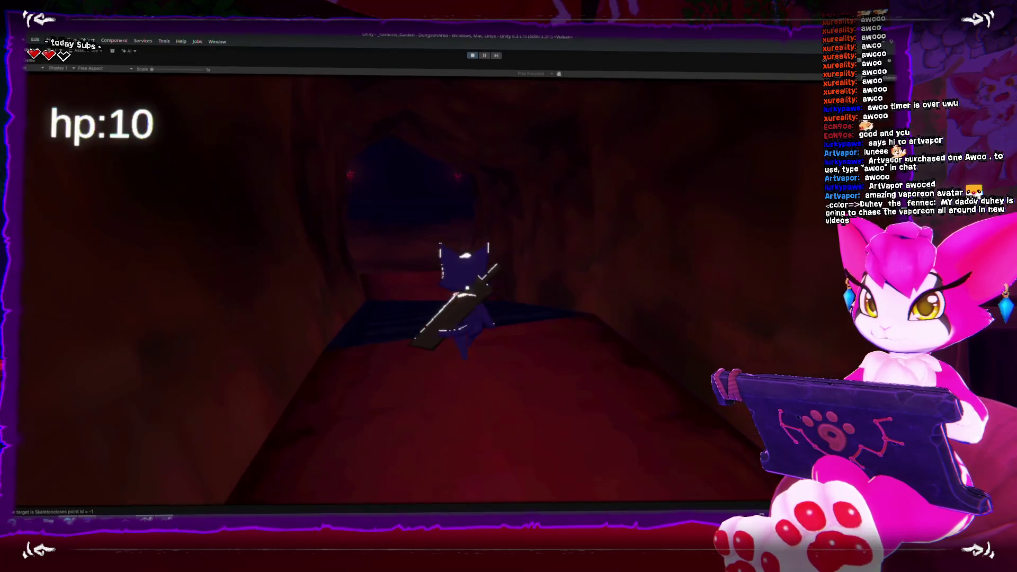
{"action": "key", "text": "w"}
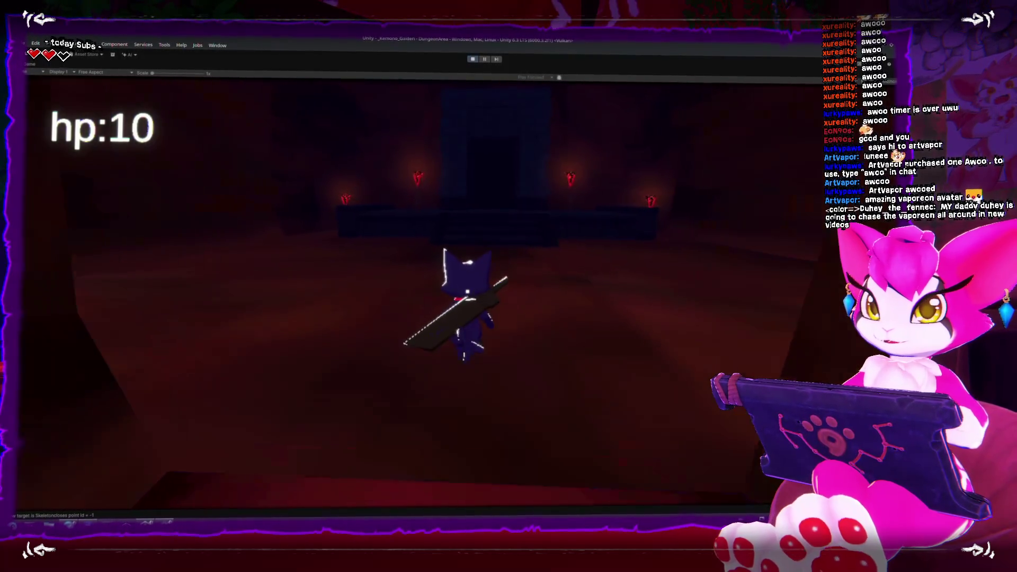
{"action": "key", "text": "a"}
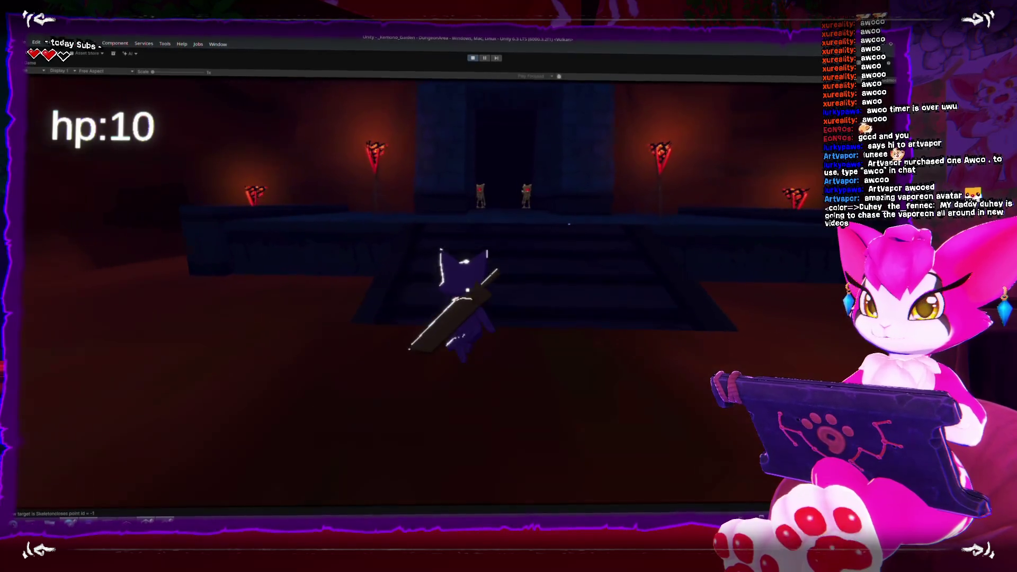
{"action": "key", "text": "w"}
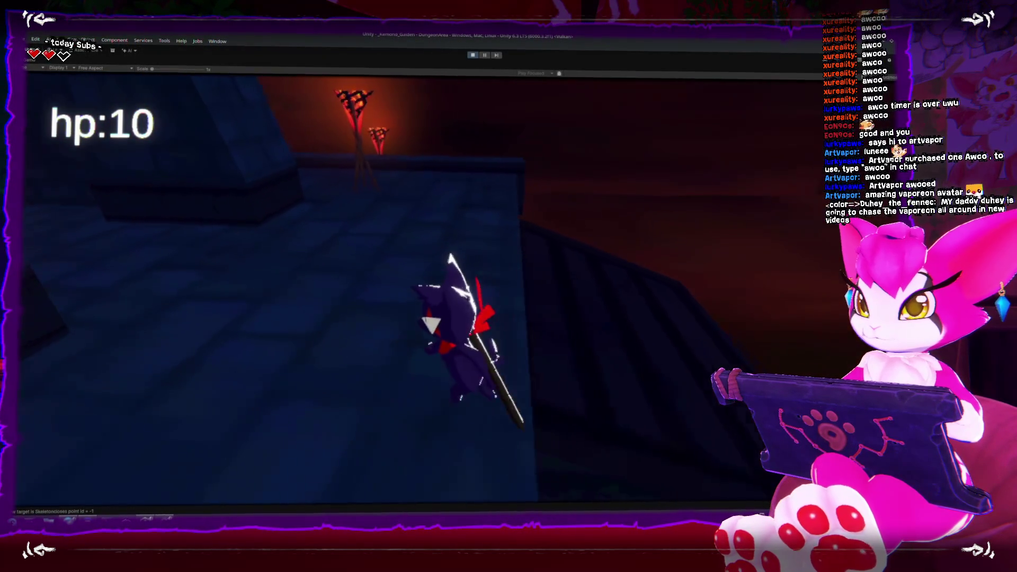
{"action": "key", "text": "w"}
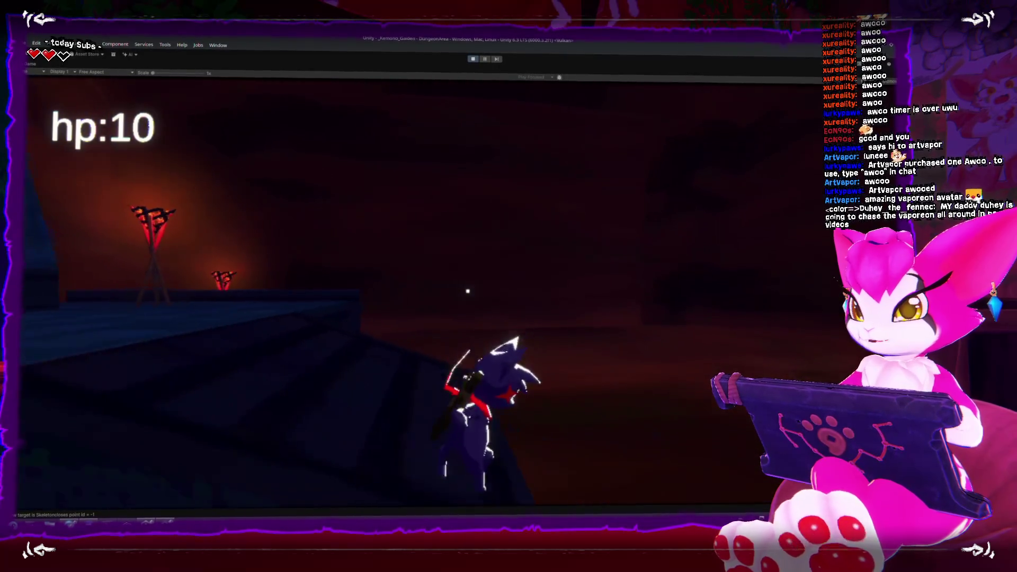
{"action": "key", "text": "w"}
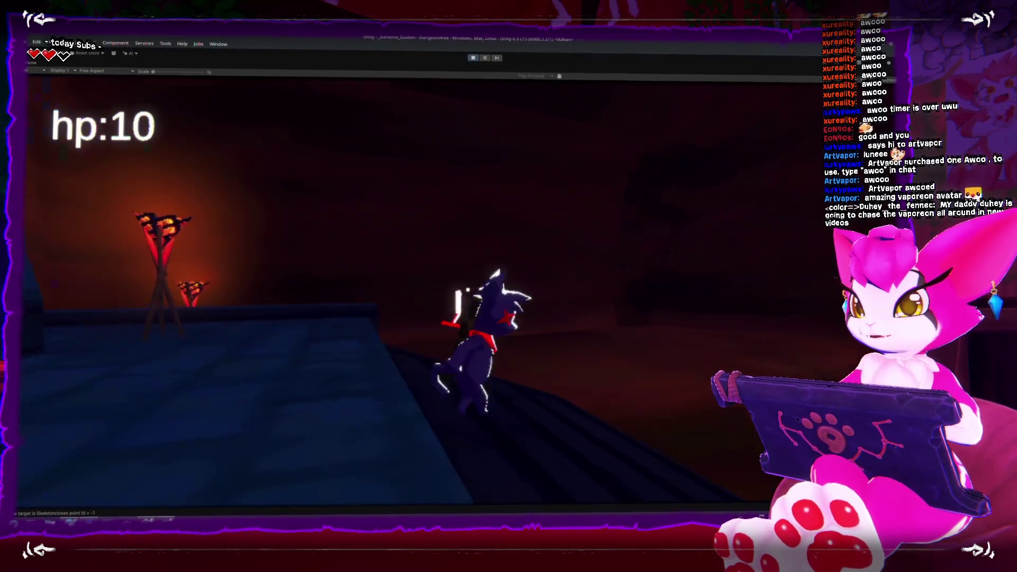
{"action": "key", "text": "w"}
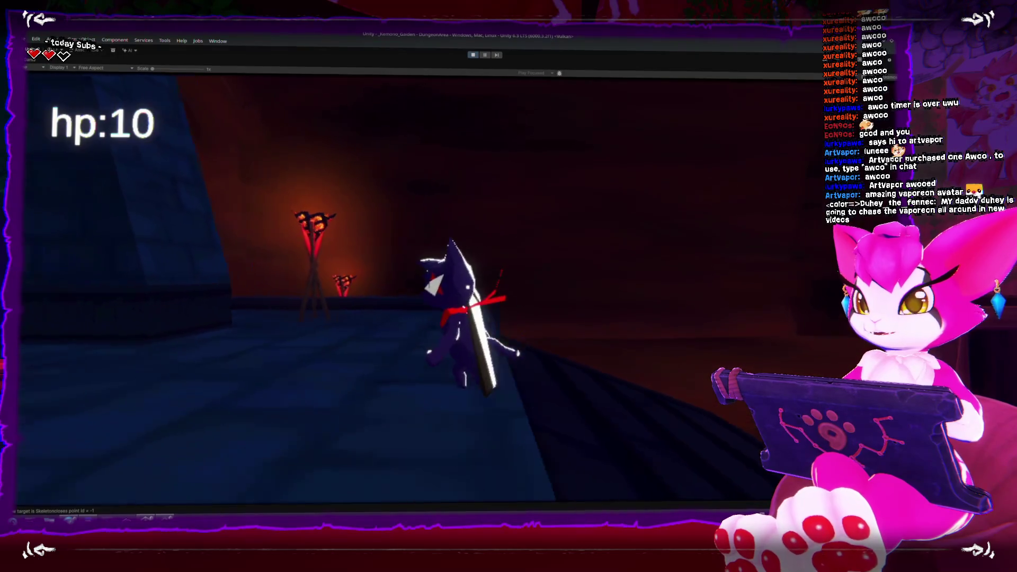
{"action": "key", "text": "w"}
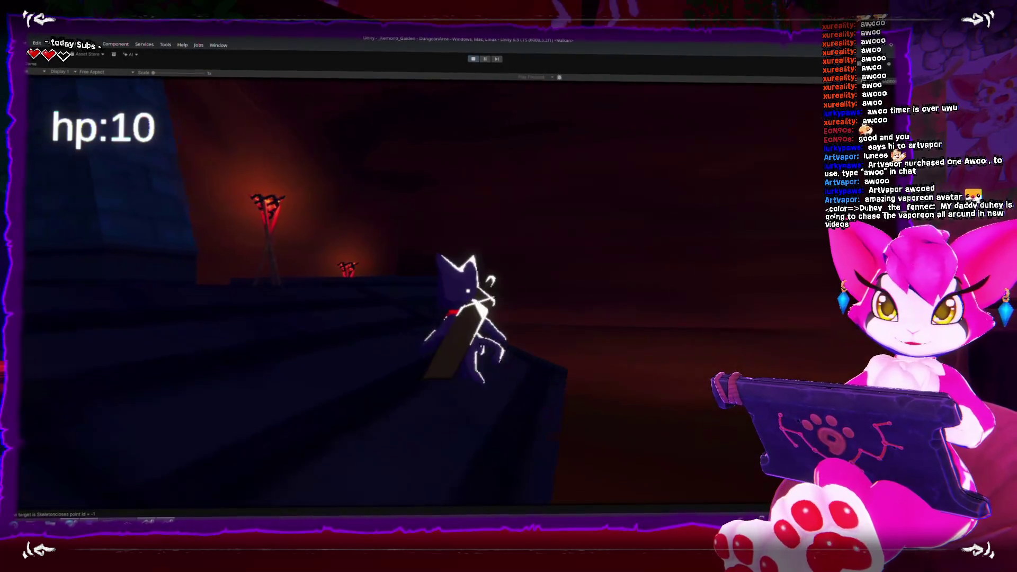
{"action": "key", "text": "w"}
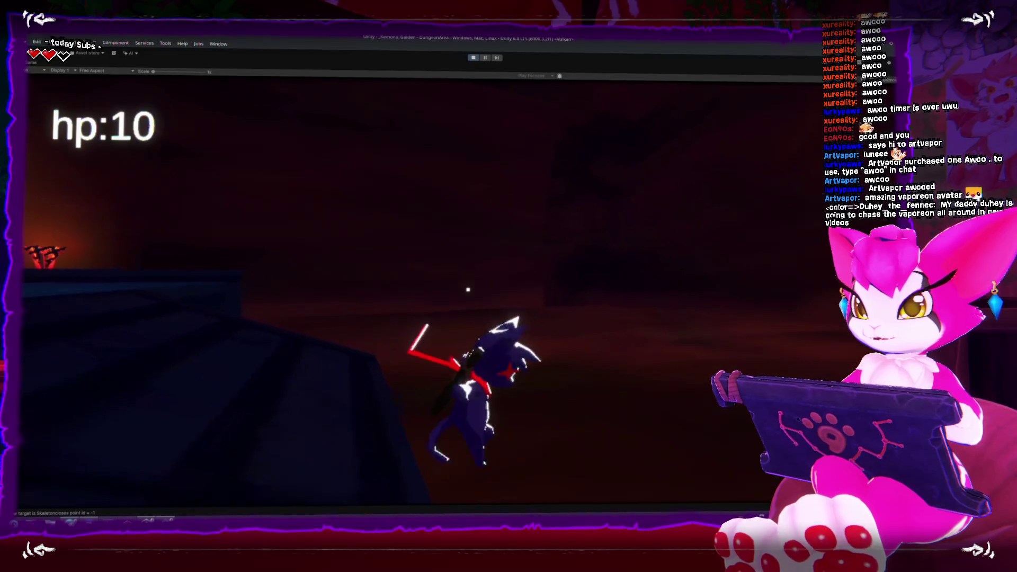
{"action": "key", "text": "w"}
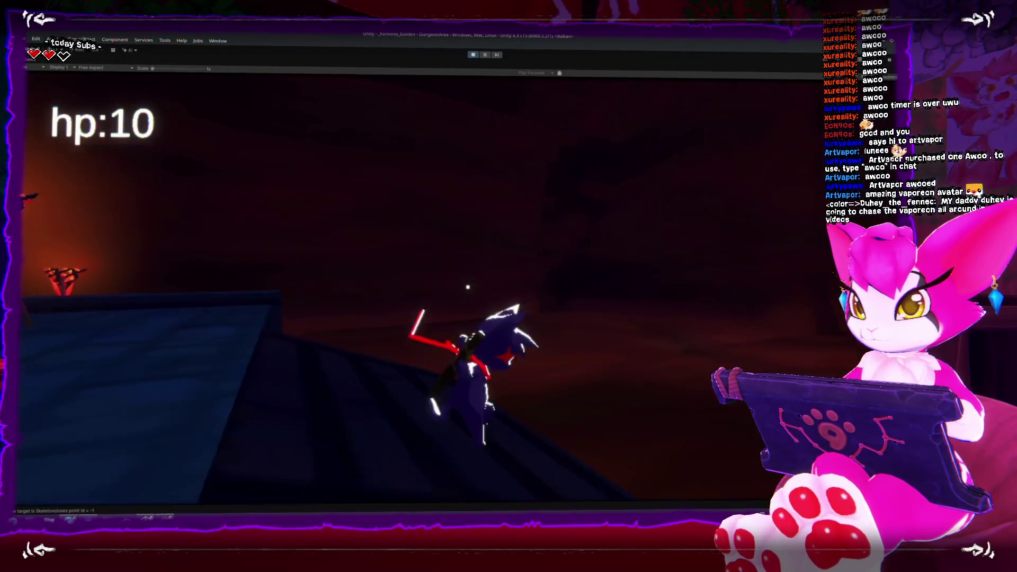
{"action": "key", "text": "Escape"}
Step: Stop play mode and orbit the Scene view around the dungeon
{"action": "left_click", "coordinate": [473, 60]}
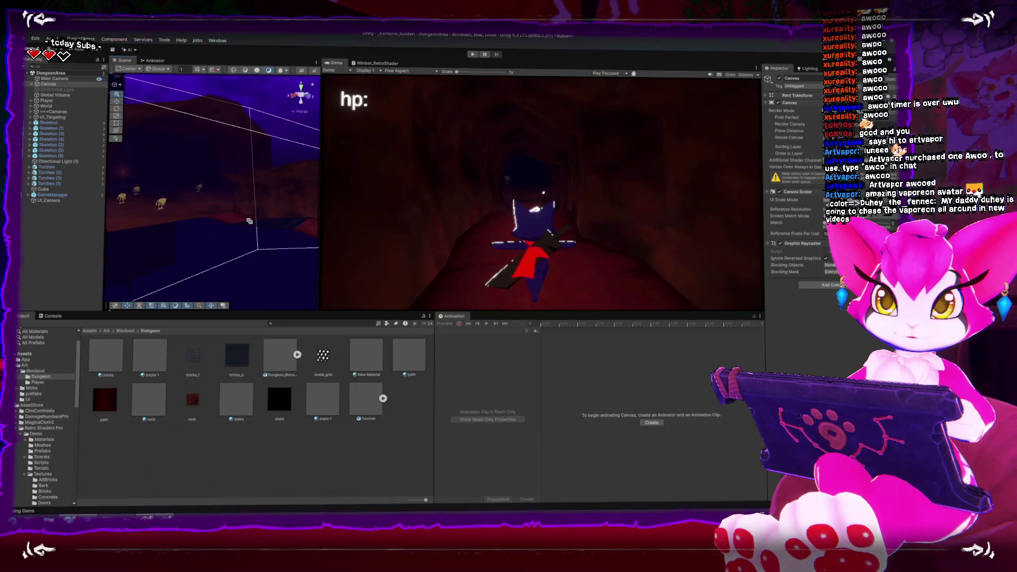
{"action": "left_click_drag", "start_coordinate": [249, 221], "coordinate": [267, 196]}
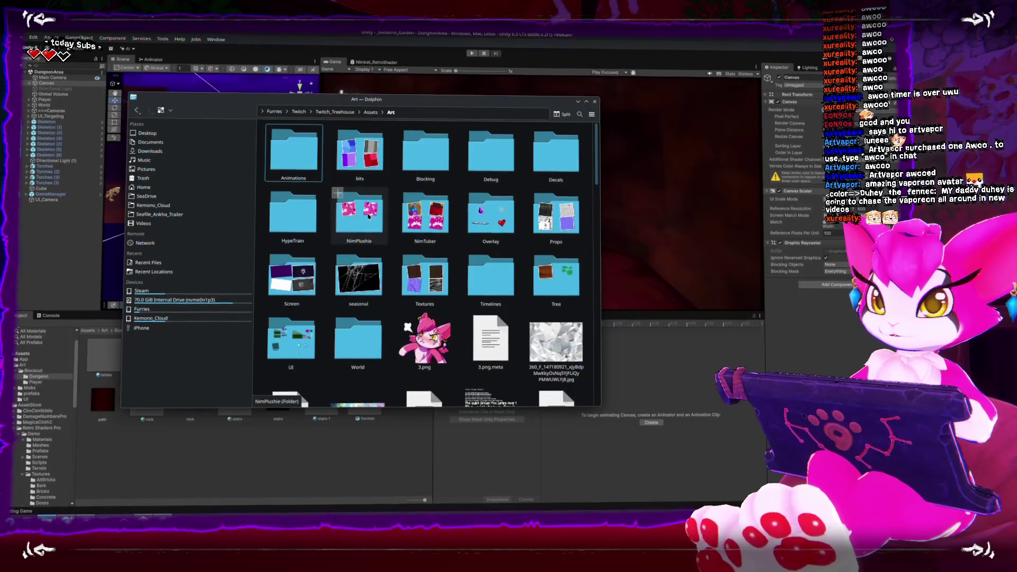
Step: Open the NimPlushie folder and select the 22.1 MiB nimPlushie.zip archive
{"action": "left_click", "coordinate": [386, 222]}
{"action": "left_click", "coordinate": [317, 307]}
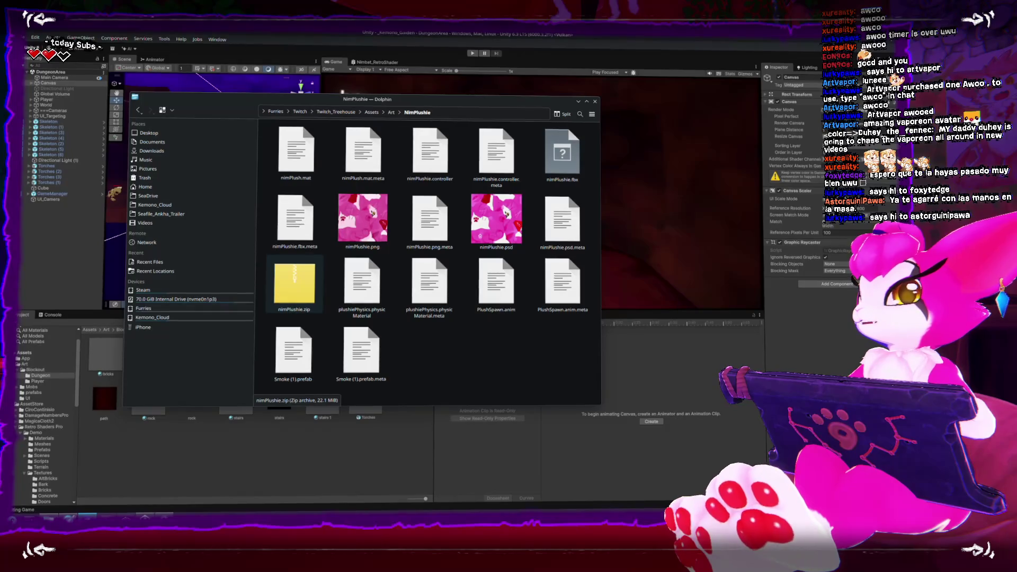
Step: Bring Discord, with the Nim plushie post drafted in supporter-rewards, in front of Dolphin
{"action": "key", "text": "alt+Tab"}
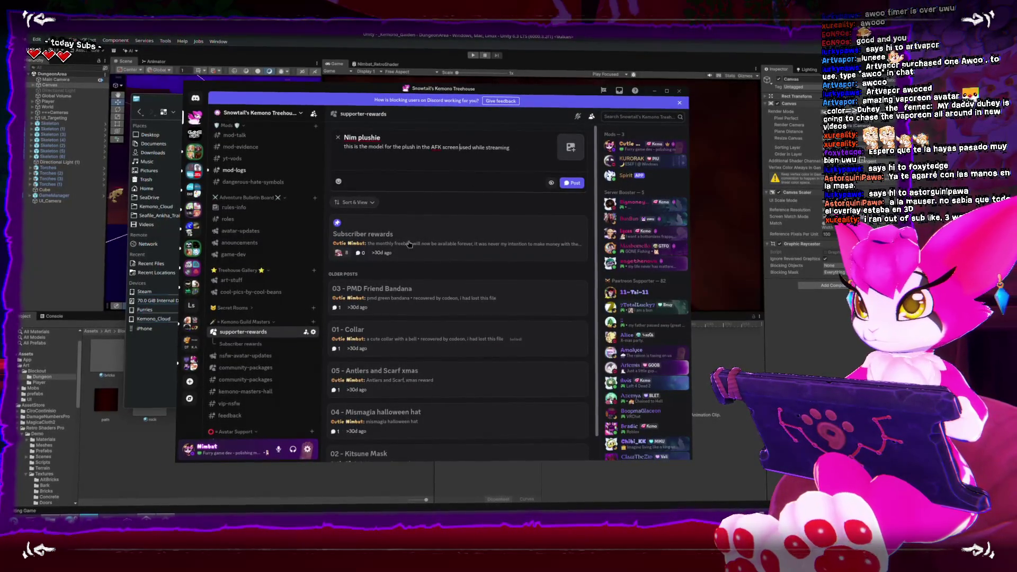
Step: Publish the Nim plushie forum post in supporter-rewards
{"action": "left_click", "coordinate": [653, 119]}
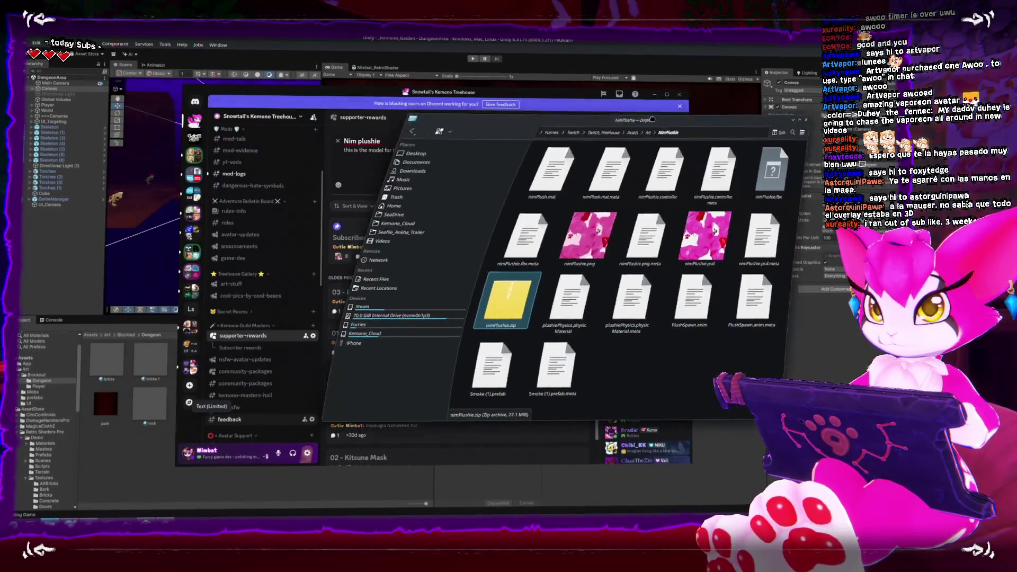
{"action": "left_click_drag", "start_coordinate": [653, 119], "coordinate": [830, 111]}
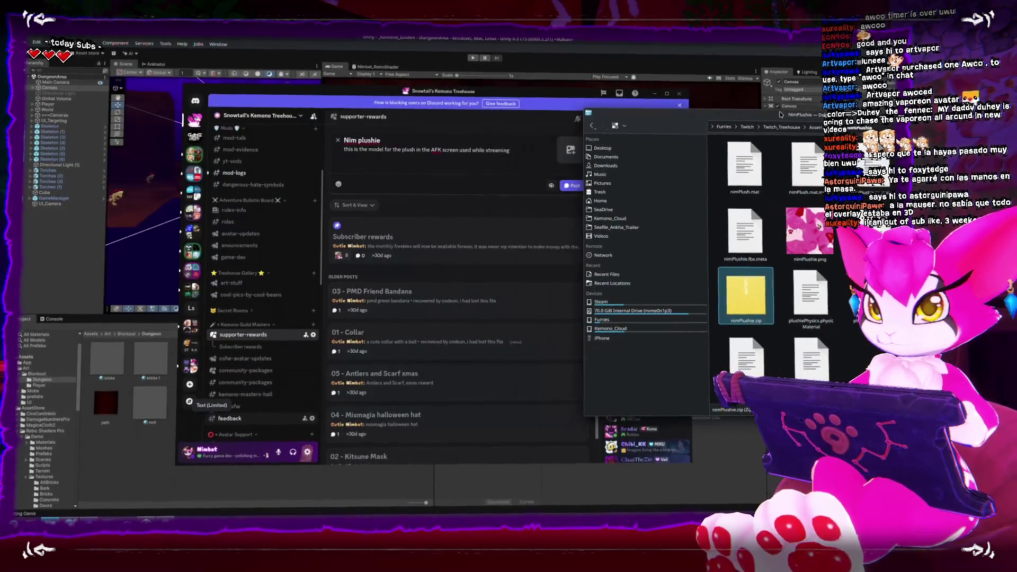
{"action": "left_click", "coordinate": [577, 182]}
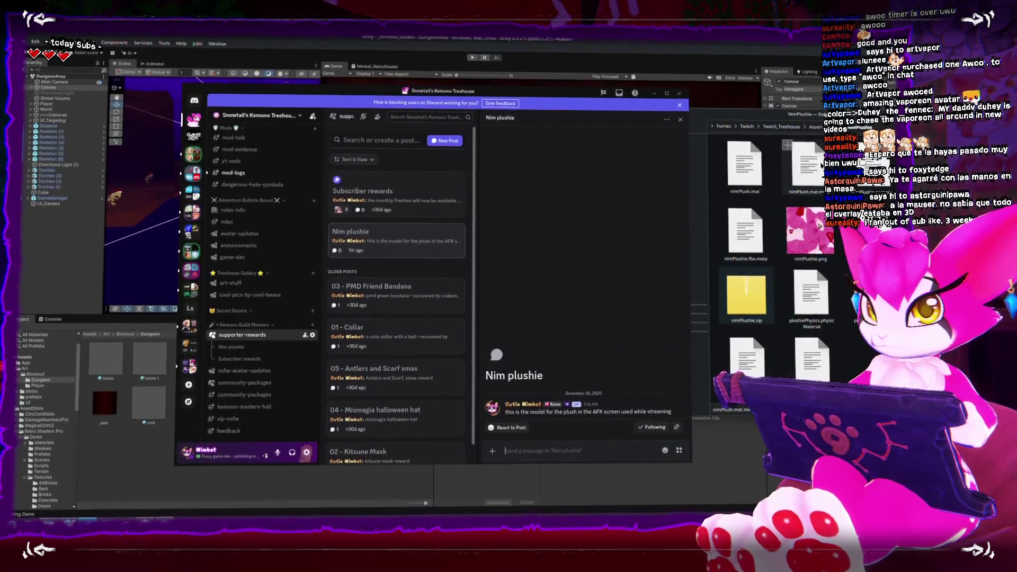
Step: Attach nimPlushie.zip from Dolphin to the Nim plushie thread and close Discord
{"action": "left_click_drag", "start_coordinate": [739, 297], "coordinate": [587, 278]}
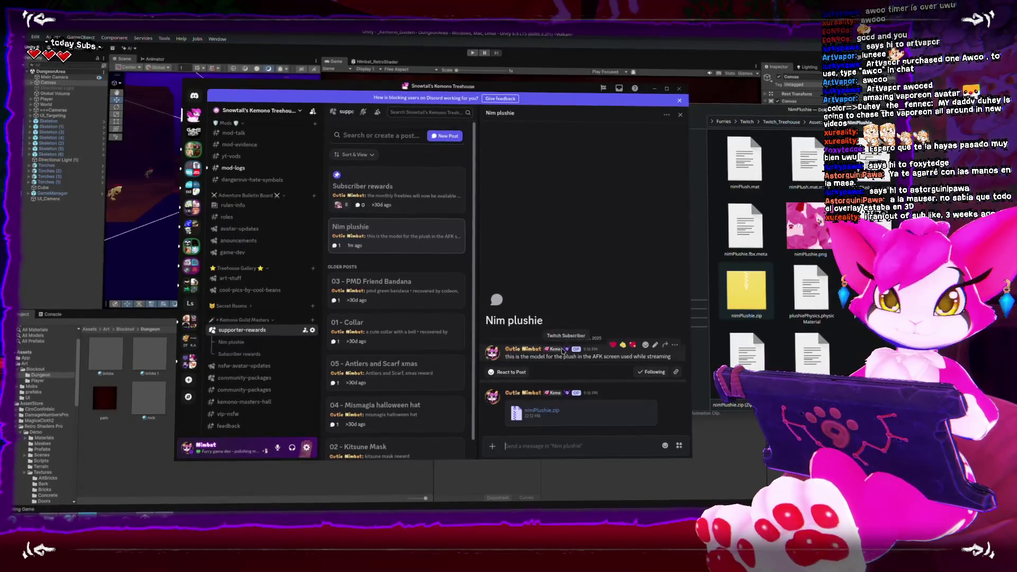
{"action": "mouse_move", "coordinate": [530, 86]}
{"action": "left_mouse_down"}
{"action": "mouse_move", "coordinate": [443, 89]}
{"action": "mouse_move", "coordinate": [436, 99]}
{"action": "left_mouse_up"}
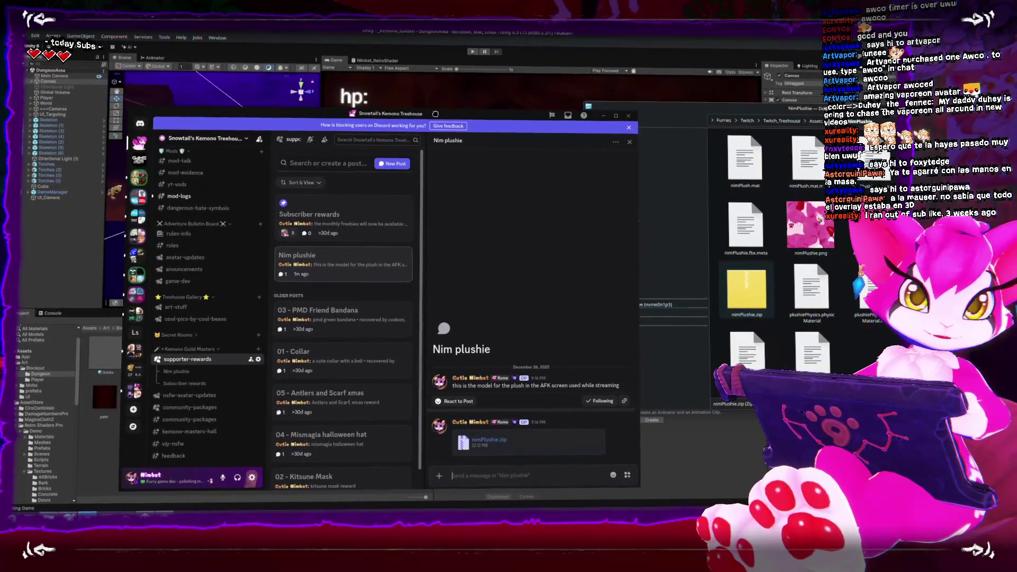
{"action": "left_click", "coordinate": [604, 98]}
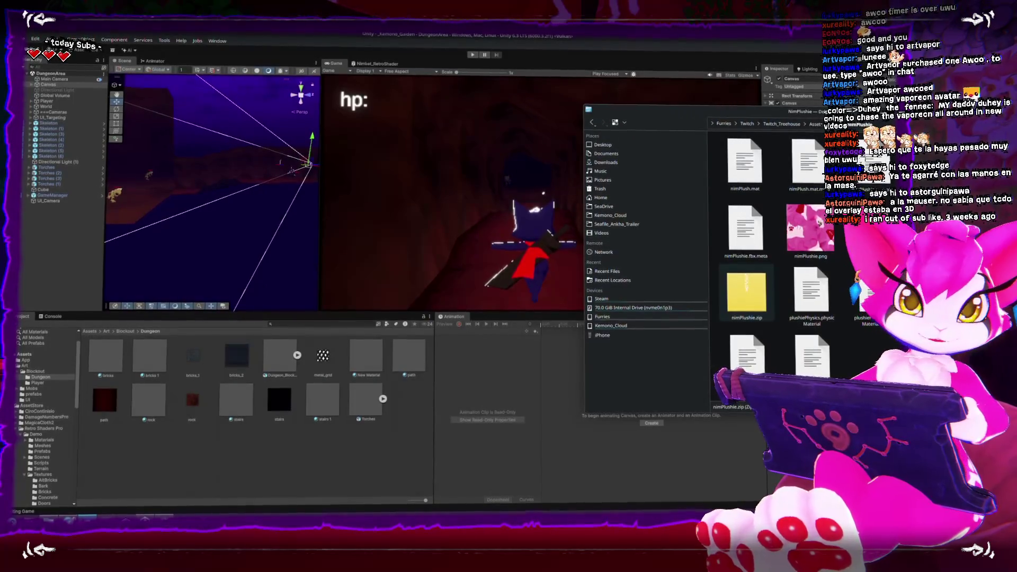
Step: Close the Dolphin file manager and maximize Unity's Game view
{"action": "left_click_drag", "start_coordinate": [763, 118], "coordinate": [226, 113]}
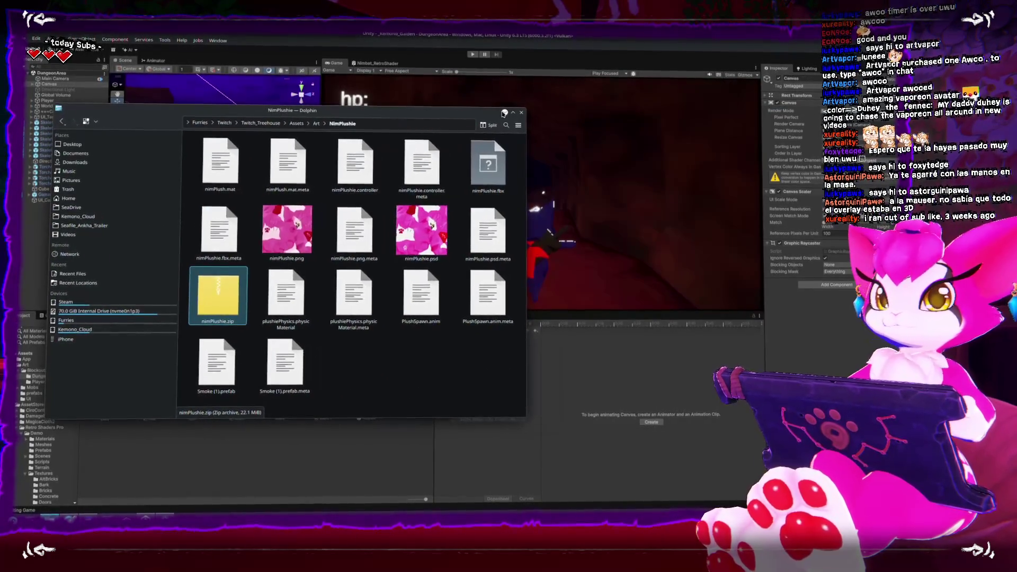
{"action": "left_click", "coordinate": [521, 111]}
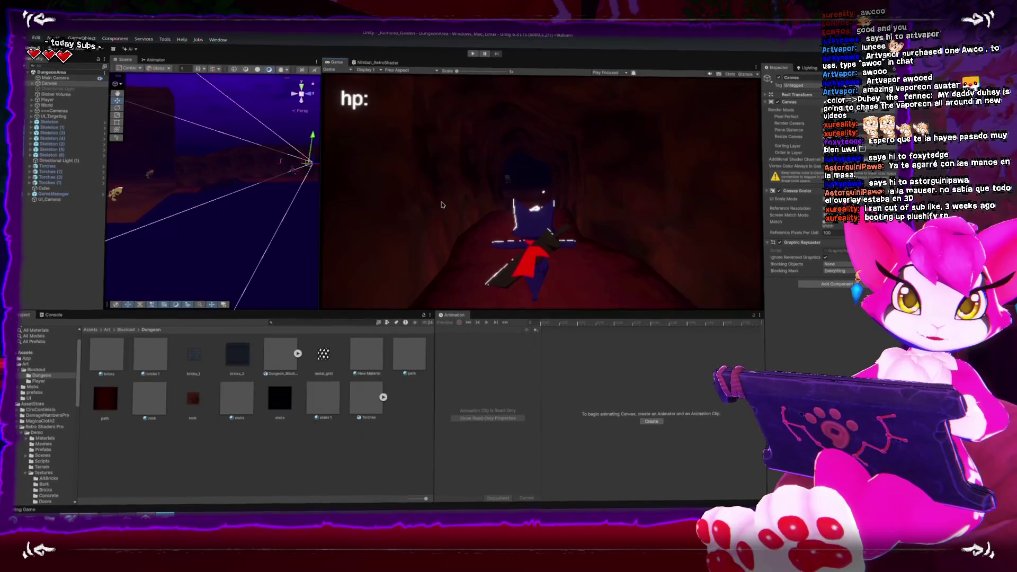
{"action": "key", "text": "shift+space"}
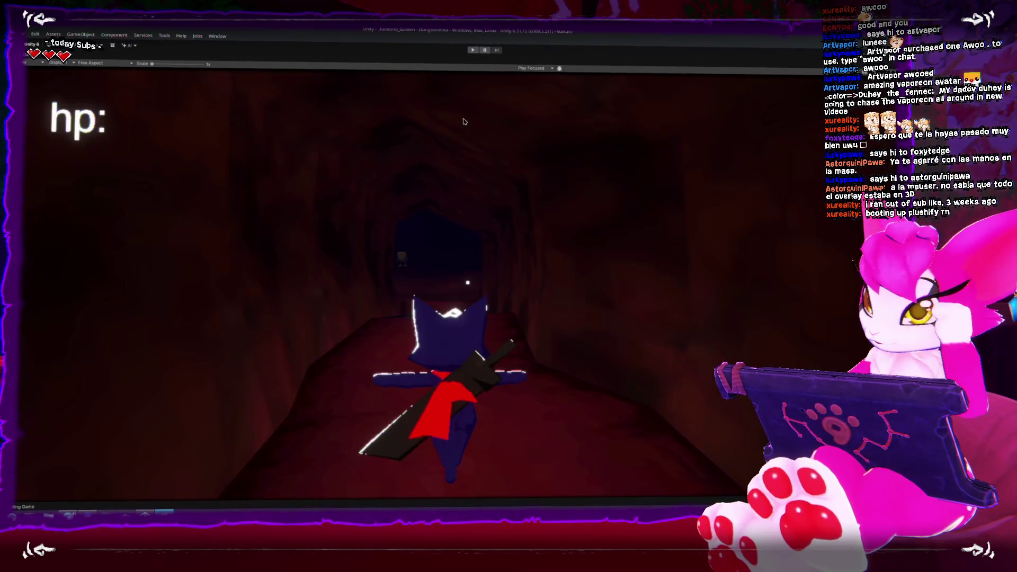
Step: Play the game briefly, walking forward and back, then exit from the pause menu
{"action": "left_click", "coordinate": [474, 53]}
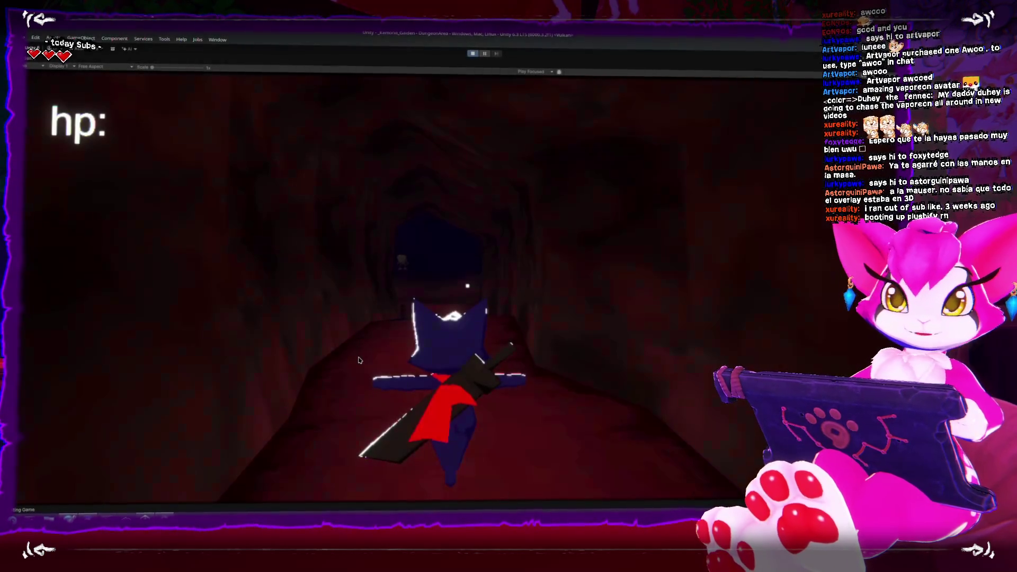
{"action": "key", "text": "w"}
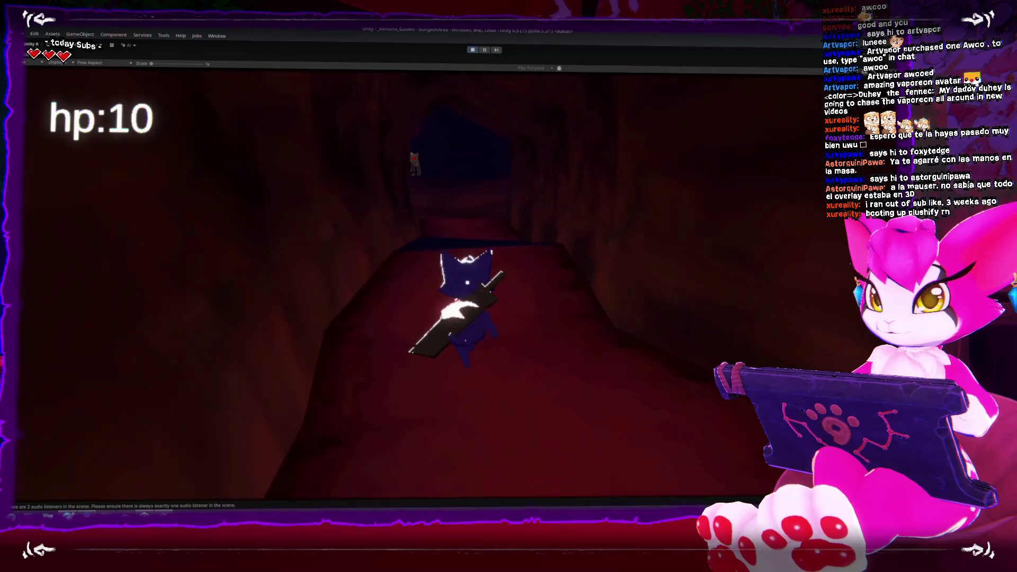
{"action": "key", "text": "s"}
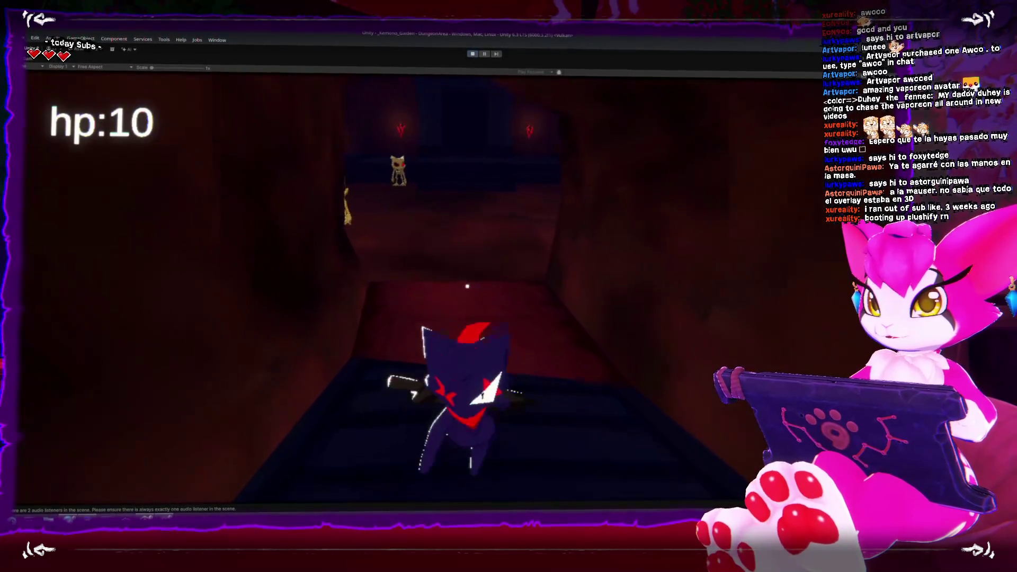
{"action": "key", "text": "Escape"}
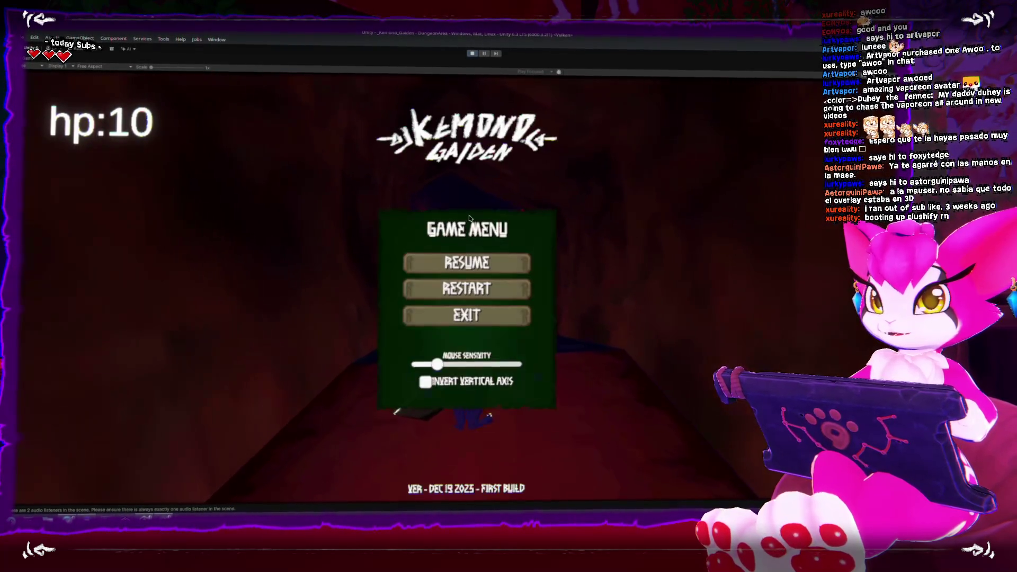
{"action": "left_click", "coordinate": [483, 316]}
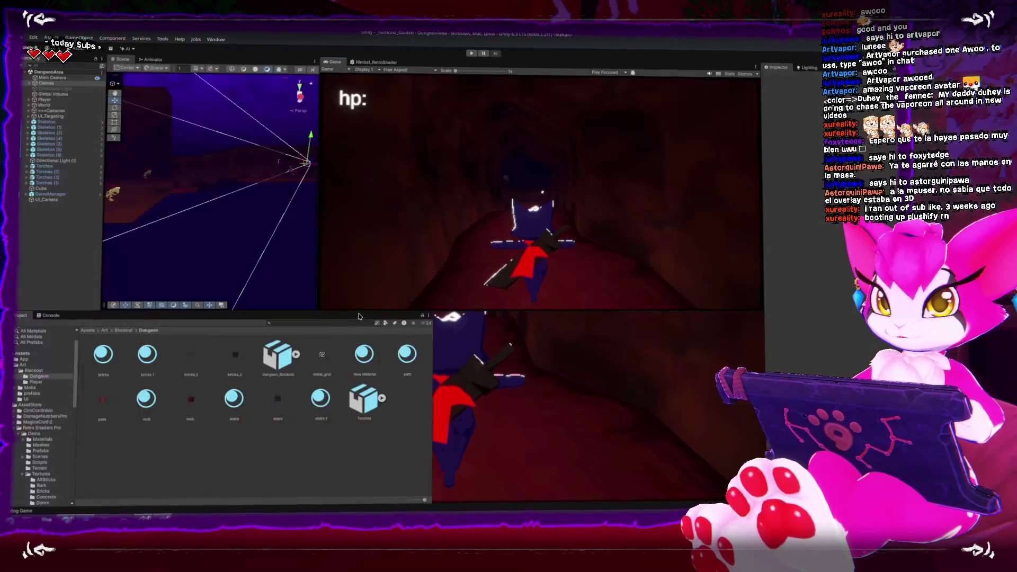
Step: Maximize the Scene view zoomed on the character, and mark a region screenshot of it
{"action": "left_click_drag", "start_coordinate": [247, 237], "coordinate": [268, 232]}
{"action": "key", "text": "shift+space"}
{"action": "scroll", "coordinate": [473, 313], "scroll_direction": "up", "scroll_amount": 4}
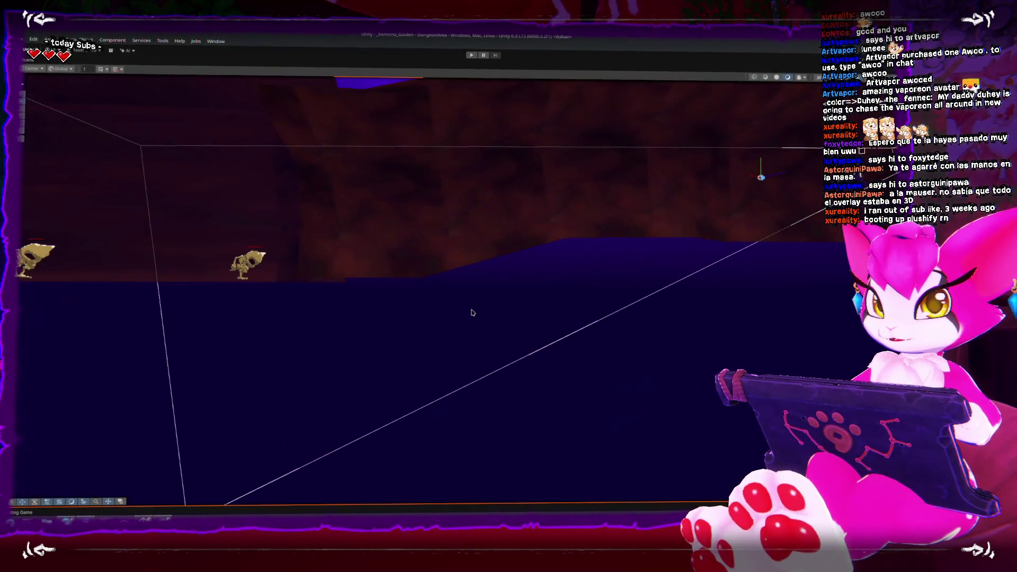
{"action": "scroll", "coordinate": [473, 312], "scroll_direction": "down", "scroll_amount": 4}
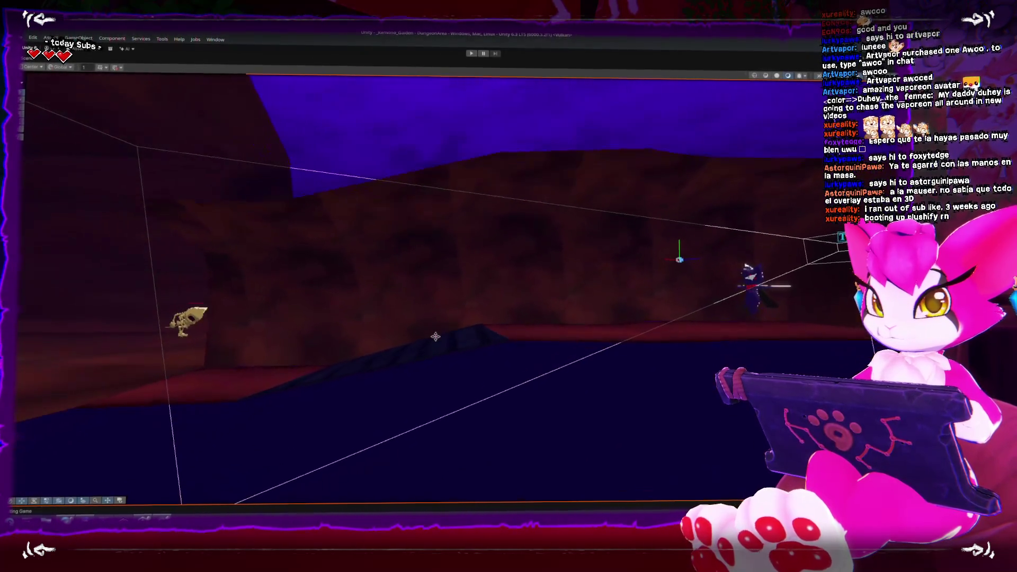
{"action": "scroll", "coordinate": [473, 312], "scroll_direction": "up", "scroll_amount": 3}
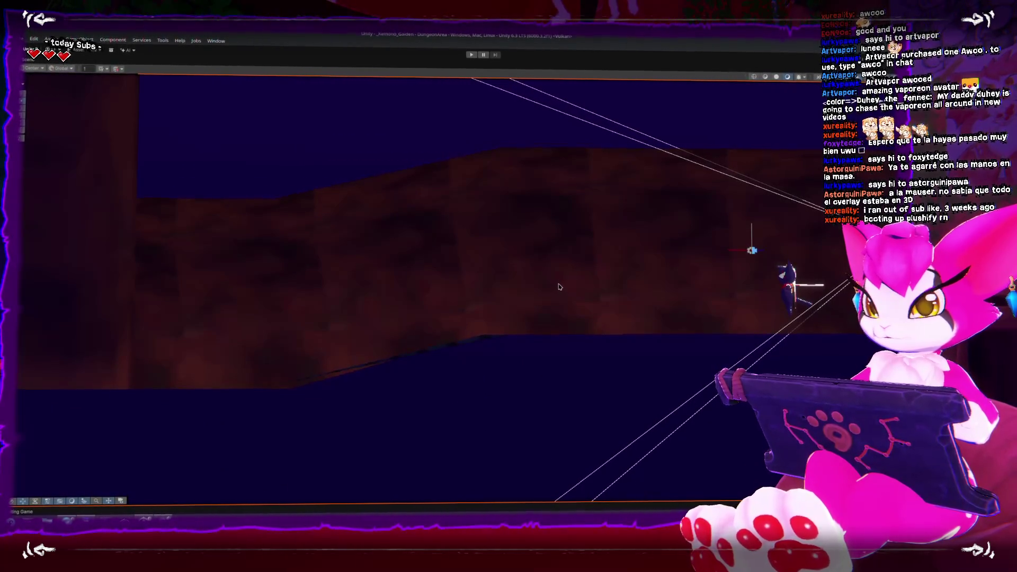
{"action": "key", "text": "super+shift+Print"}
{"action": "left_click_drag", "start_coordinate": [137, 99], "coordinate": [678, 466]}
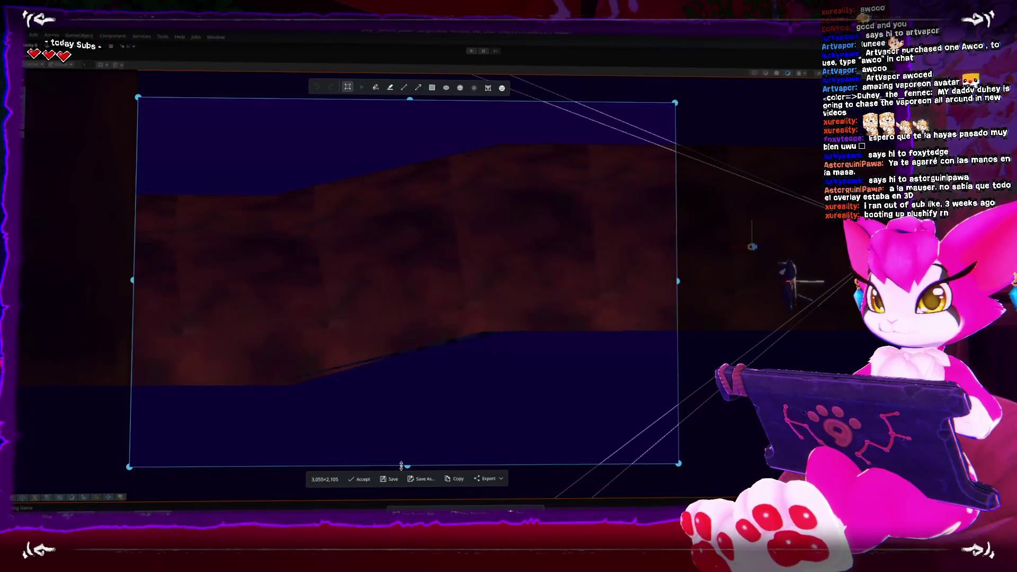
Step: Draw a red freehand drop beside the character and a light green line up to it
{"action": "left_click", "coordinate": [376, 91]}
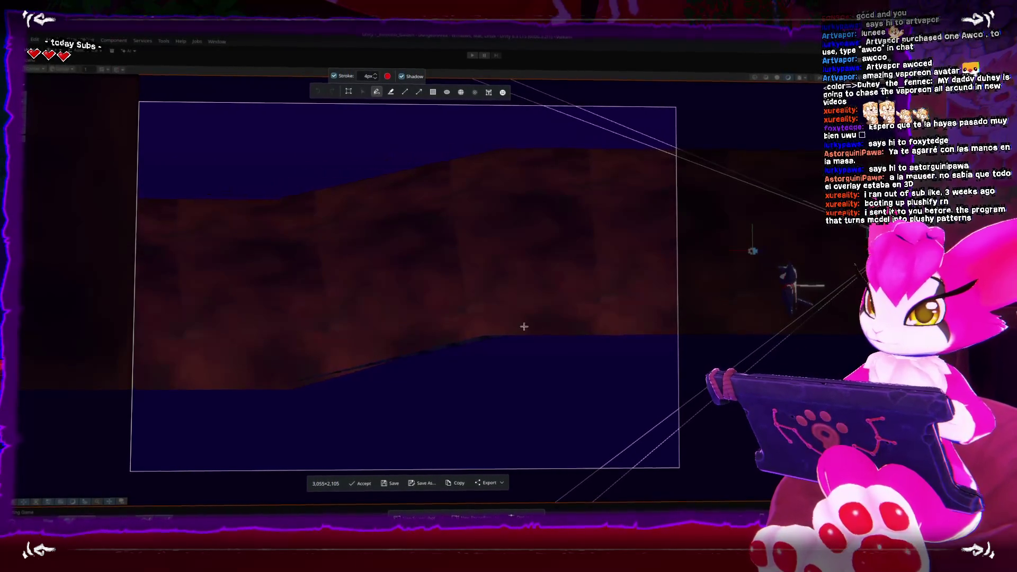
{"action": "mouse_move", "coordinate": [523, 284]}
{"action": "left_mouse_down"}
{"action": "mouse_move", "coordinate": [512, 335]}
{"action": "mouse_move", "coordinate": [517, 277]}
{"action": "mouse_move", "coordinate": [513, 325]}
{"action": "mouse_move", "coordinate": [464, 302]}
{"action": "mouse_move", "coordinate": [473, 312]}
{"action": "left_mouse_up"}
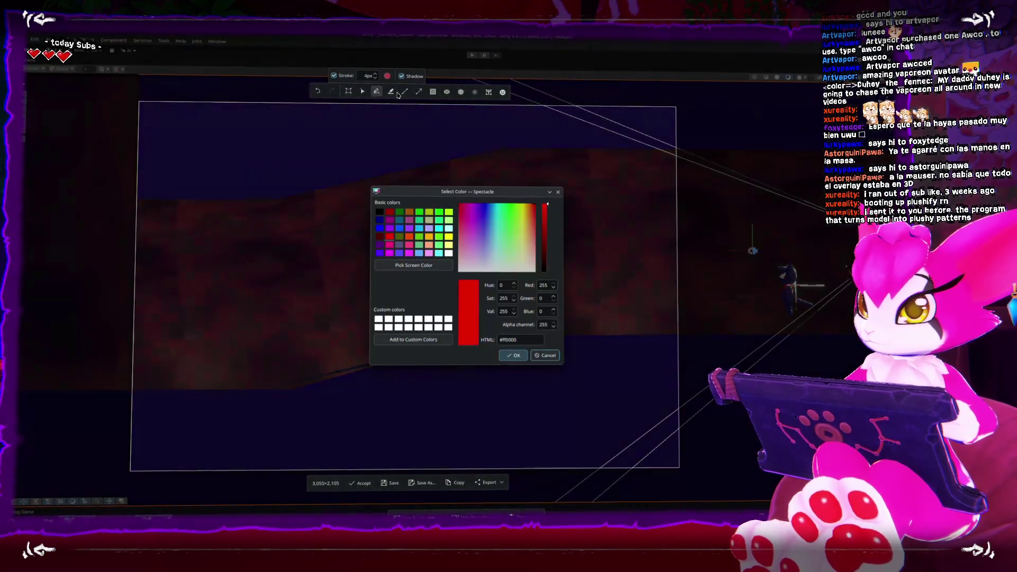
{"action": "left_click", "coordinate": [387, 77]}
{"action": "left_click", "coordinate": [448, 211]}
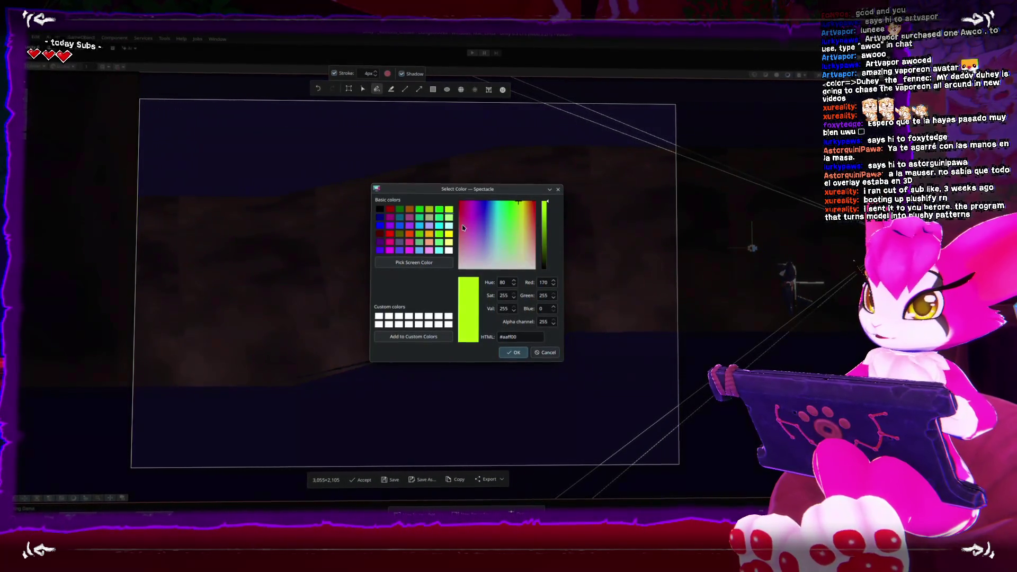
{"action": "left_click", "coordinate": [513, 353]}
{"action": "left_click_drag", "start_coordinate": [301, 386], "coordinate": [497, 328]}
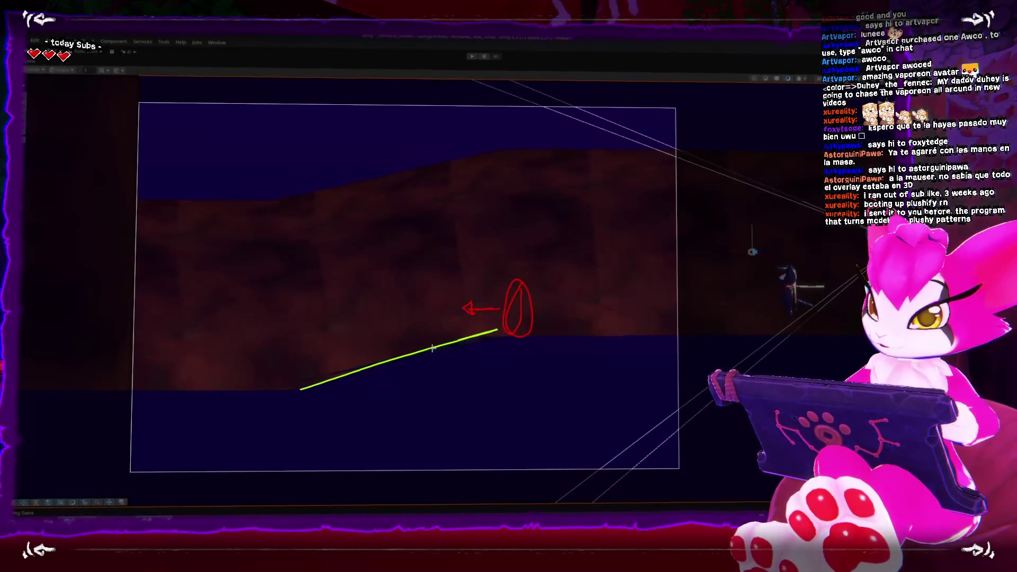
Step: Switch the stroke back to dark red and circle two points on the slope
{"action": "left_click", "coordinate": [387, 77]}
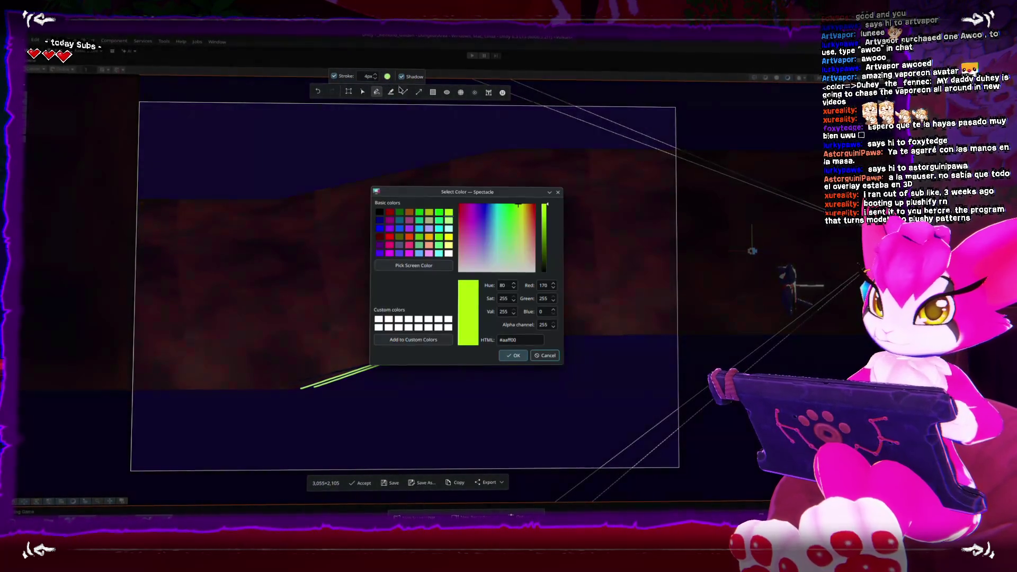
{"action": "left_click", "coordinate": [391, 211]}
{"action": "left_click", "coordinate": [513, 353]}
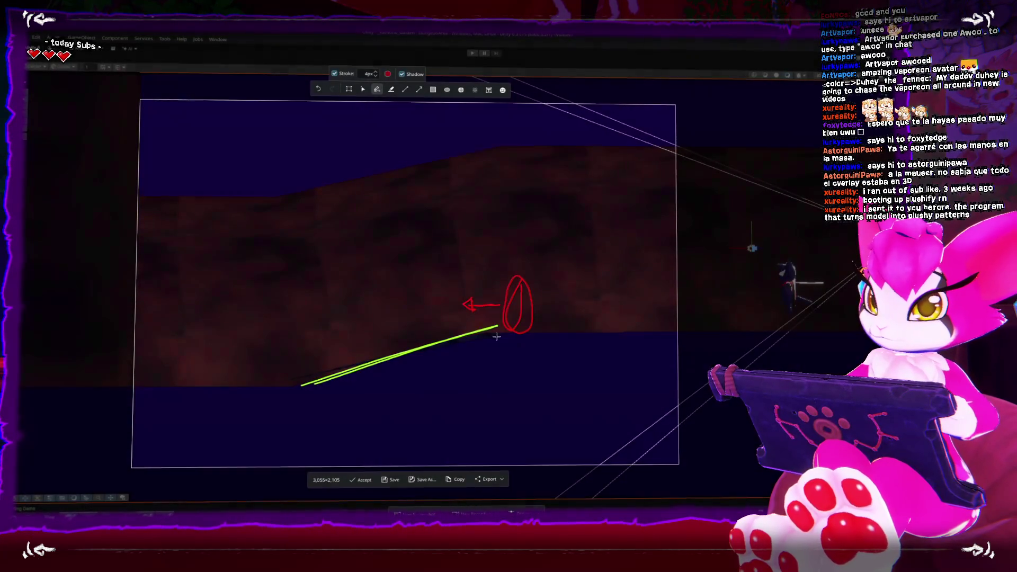
{"action": "mouse_move", "coordinate": [480, 315]}
{"action": "left_mouse_down"}
{"action": "mouse_move", "coordinate": [444, 320]}
{"action": "mouse_move", "coordinate": [439, 334]}
{"action": "left_mouse_up"}
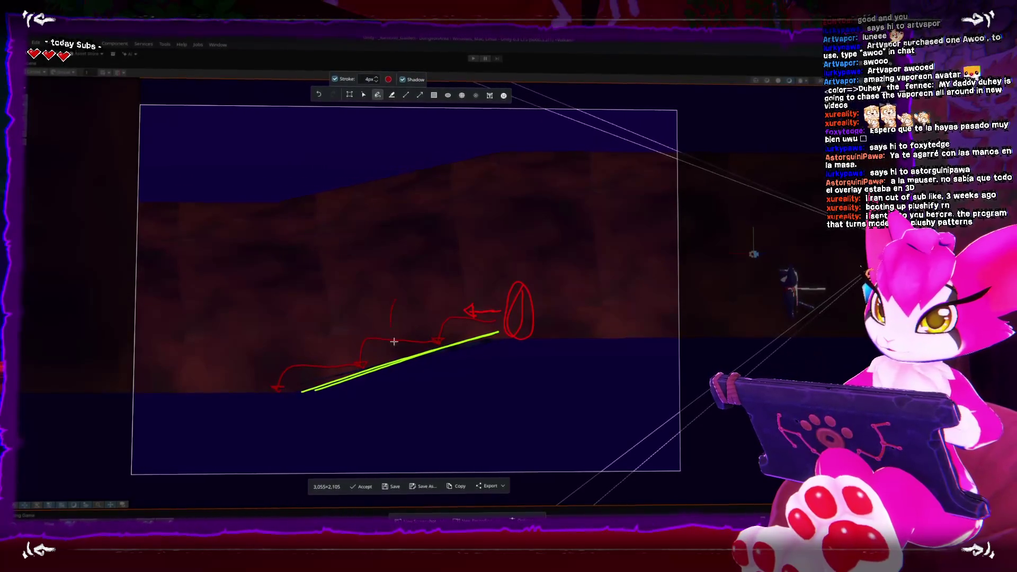
{"action": "mouse_move", "coordinate": [405, 296]}
{"action": "left_mouse_down"}
{"action": "mouse_move", "coordinate": [429, 329]}
{"action": "mouse_move", "coordinate": [393, 314]}
{"action": "left_mouse_up"}
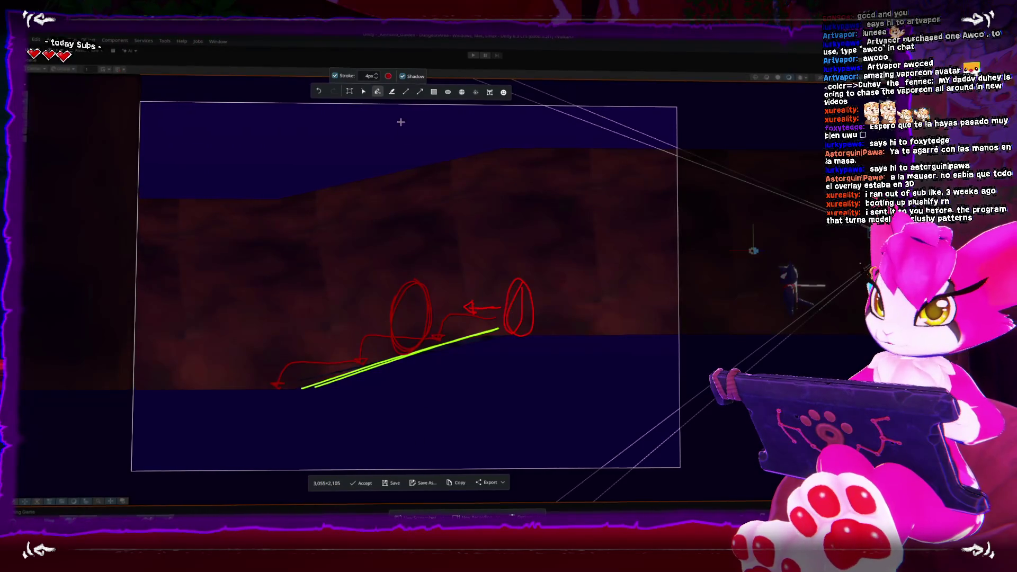
Step: Set the stroke colour to green, then close Spectacle with Escape
{"action": "left_click", "coordinate": [389, 76]}
{"action": "left_click", "coordinate": [444, 217]}
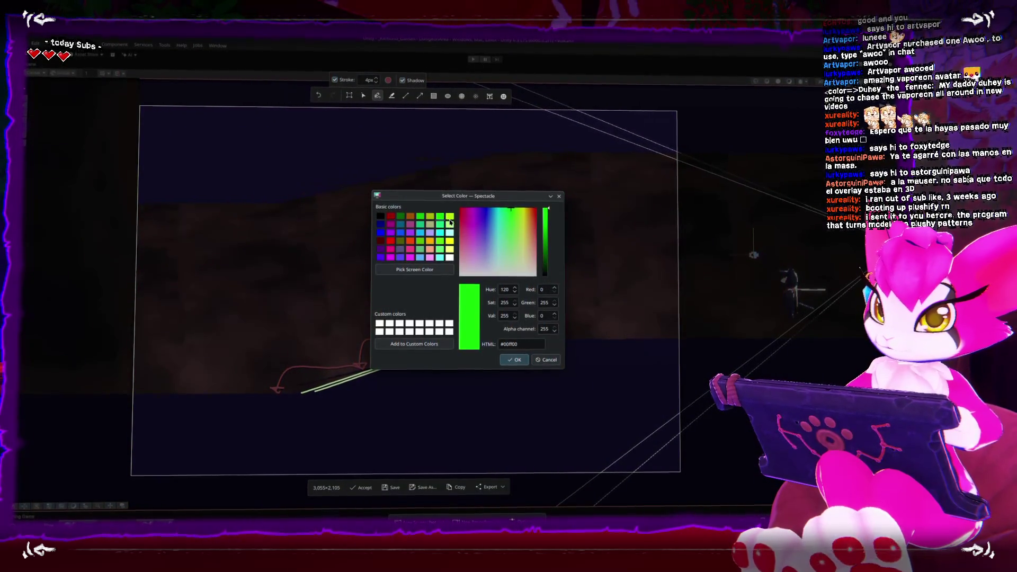
{"action": "left_click", "coordinate": [514, 359]}
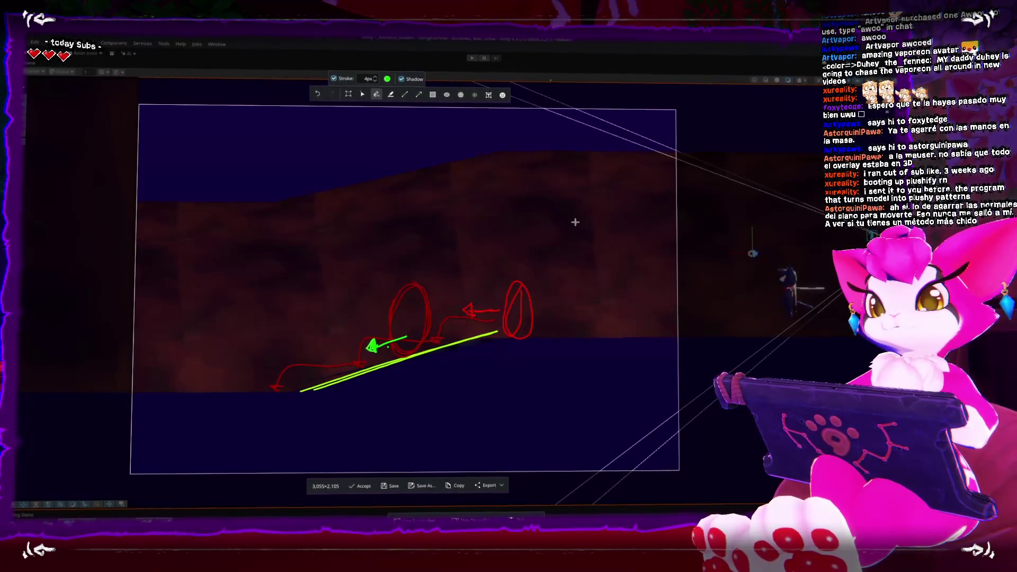
{"action": "key", "text": "Escape"}
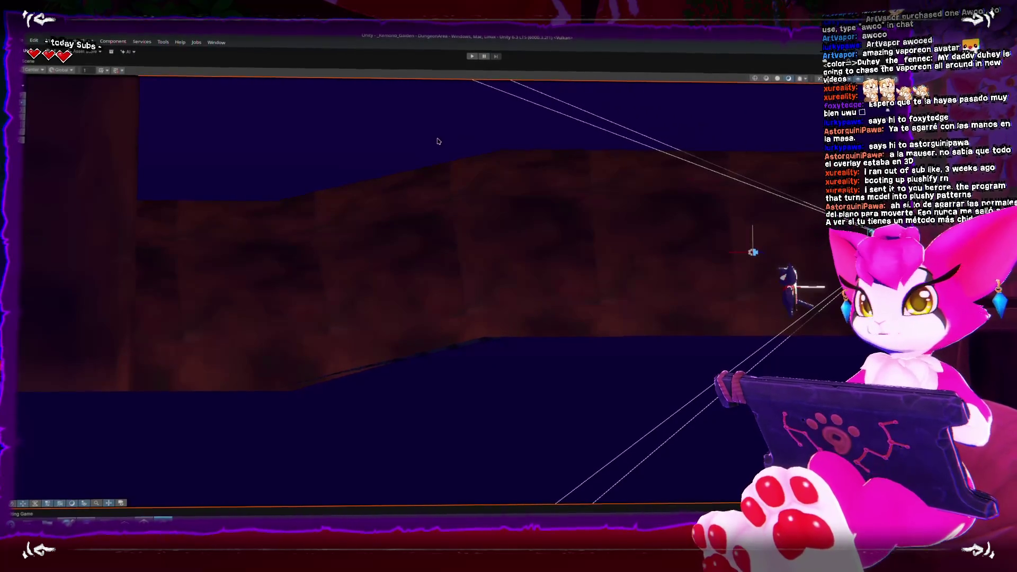
{"action": "mouse_move", "coordinate": [476, 228]}
{"action": "left_mouse_down"}
{"action": "mouse_move", "coordinate": [559, 237]}
{"action": "mouse_move", "coordinate": [461, 228]}
{"action": "left_mouse_up"}
{"action": "left_click", "coordinate": [219, 272]}
{"action": "left_click", "coordinate": [312, 203]}
{"action": "key", "text": "shift+space"}
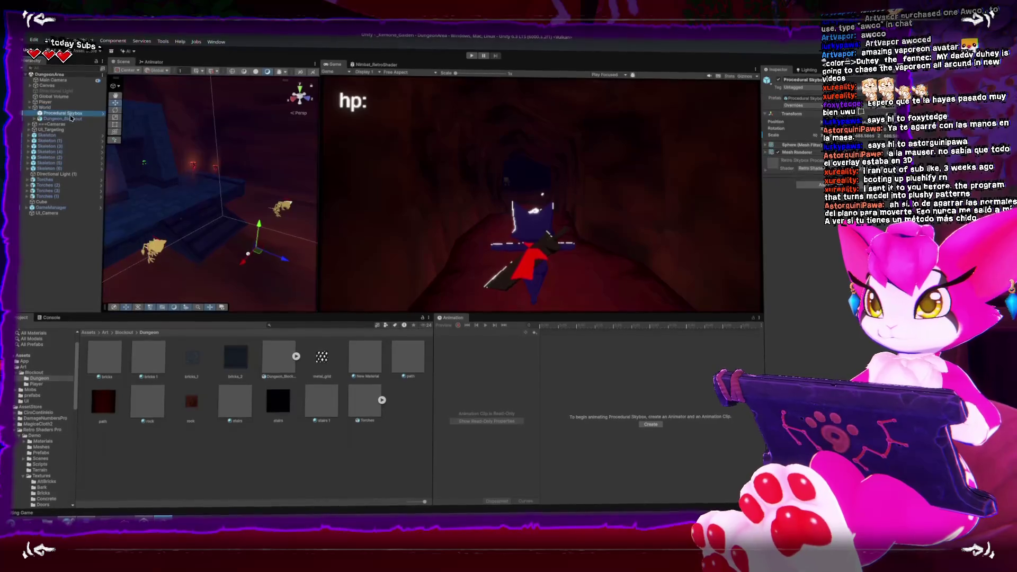
{"action": "left_click", "coordinate": [139, 153]}
{"action": "left_click", "coordinate": [139, 153]}
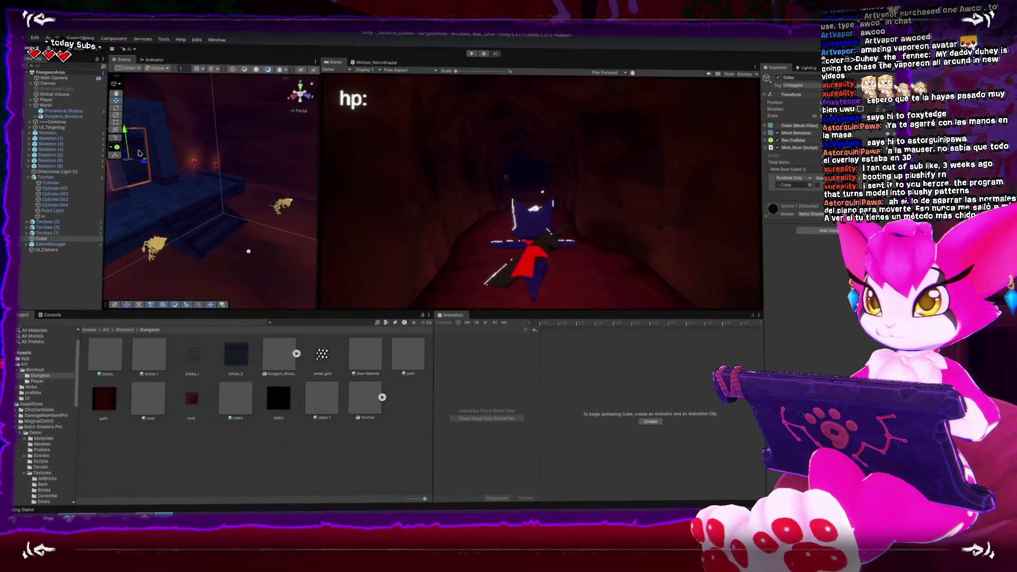
{"action": "right_click", "coordinate": [835, 230]}
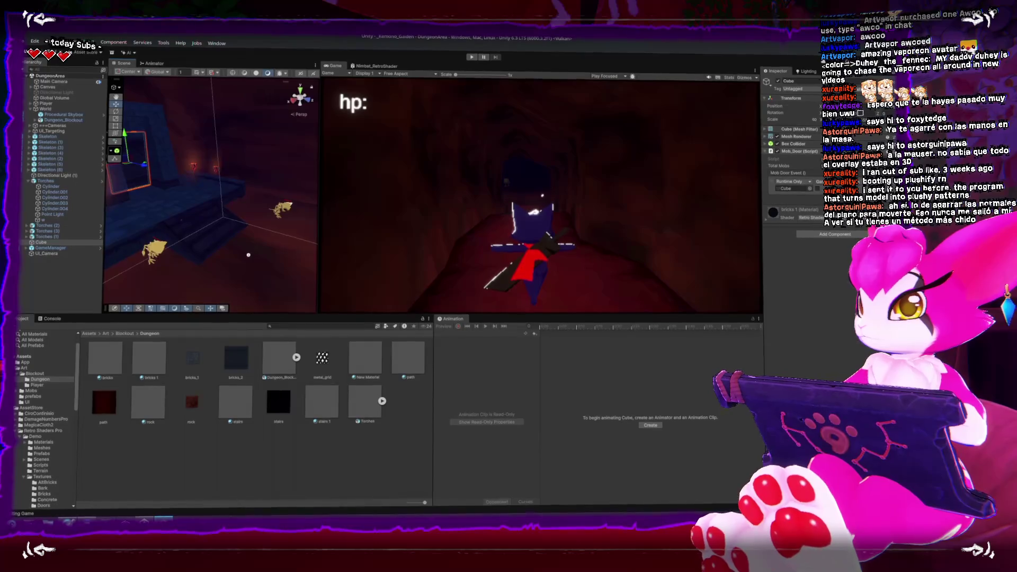
{"action": "left_click_drag", "start_coordinate": [248, 255], "coordinate": [202, 219]}
{"action": "left_click", "coordinate": [223, 251]}
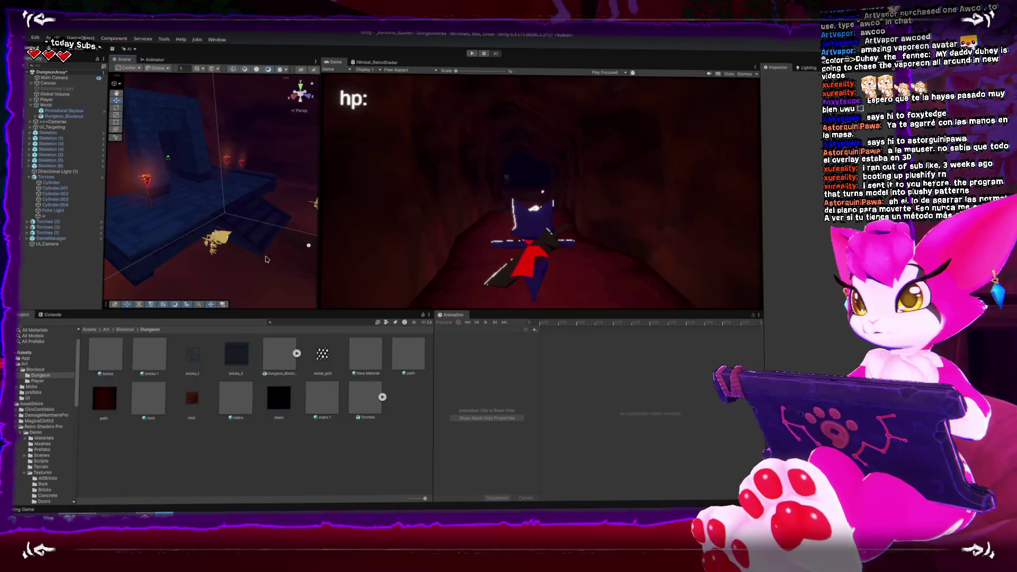
{"action": "left_click", "coordinate": [223, 250]}
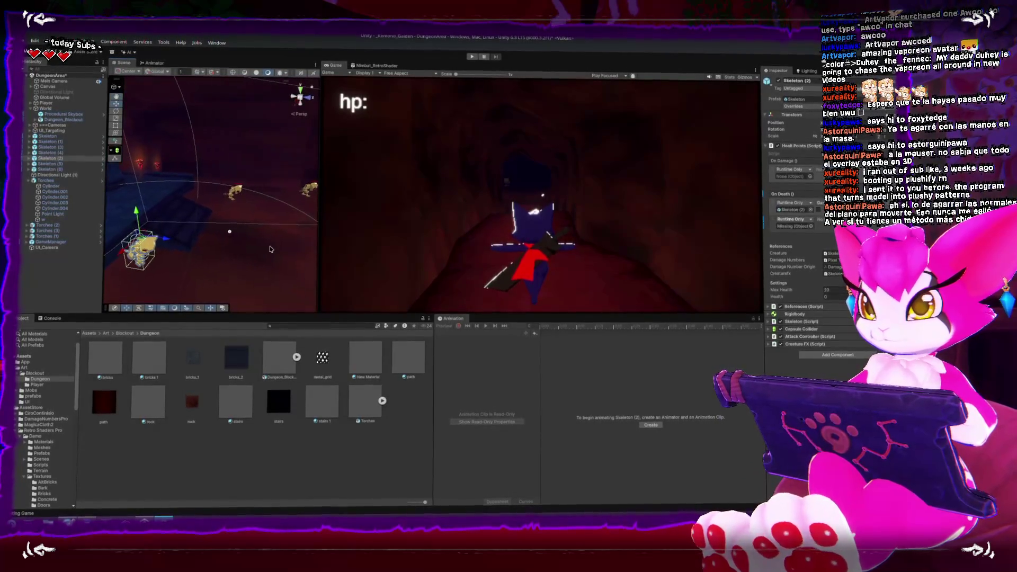
{"action": "key", "text": "shift+space"}
{"action": "left_click_drag", "start_coordinate": [269, 251], "coordinate": [437, 268]}
{"action": "key", "text": "Delete"}
{"action": "left_click", "coordinate": [339, 119]}
{"action": "key", "text": "Delete"}
Step: Delete the three remaining skeletons from the dungeon scene
{"action": "left_click", "coordinate": [434, 385]}
{"action": "key", "text": "Delete"}
{"action": "left_click", "coordinate": [493, 96]}
{"action": "key", "text": "Delete"}
{"action": "left_click", "coordinate": [597, 253]}
{"action": "key", "text": "Delete"}
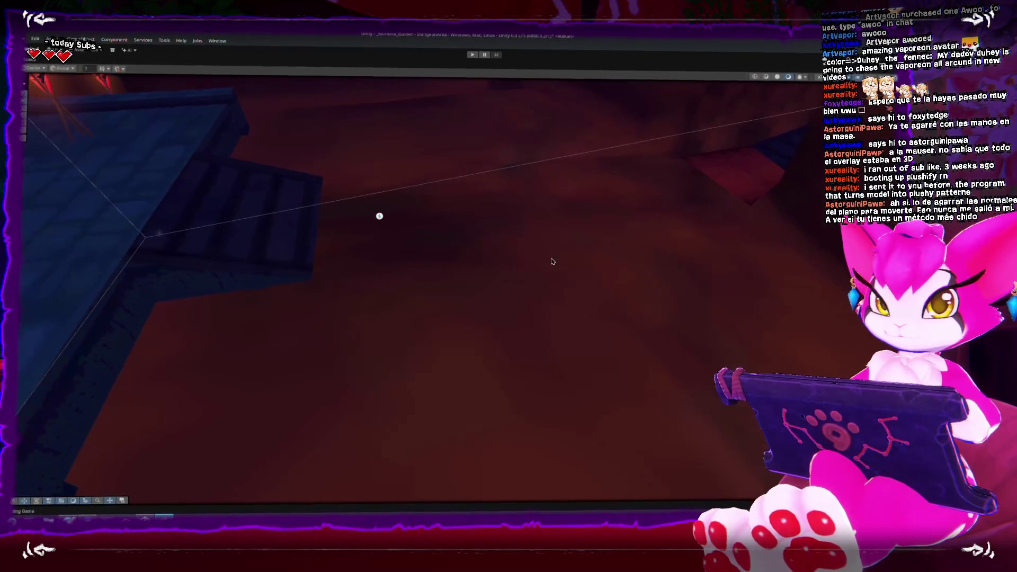
Step: Frame the stair platform and restore the normal multi-panel editor layout
{"action": "left_click", "coordinate": [237, 201]}
{"action": "key", "text": "f"}
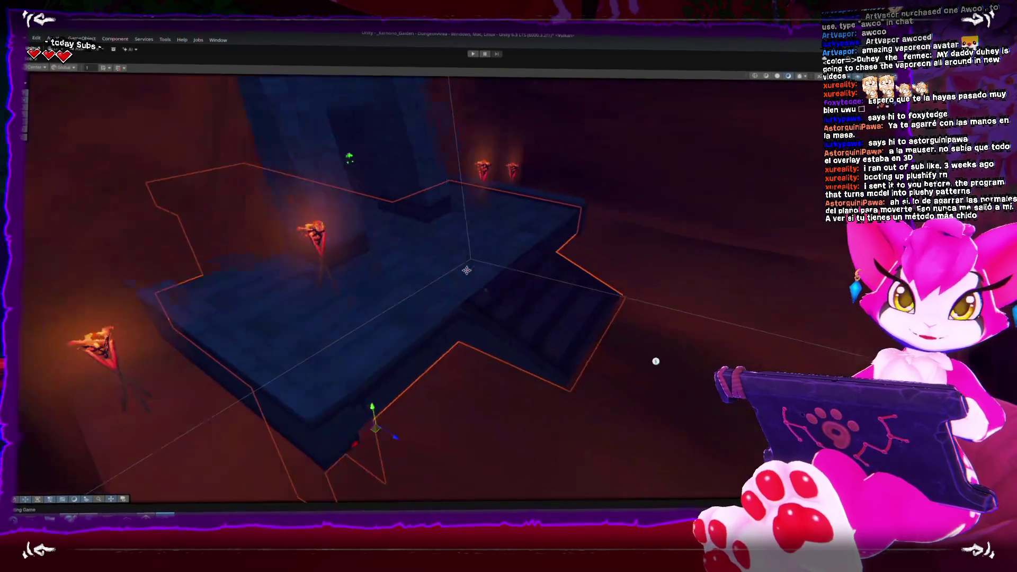
{"action": "mouse_move", "coordinate": [467, 270]}
{"action": "left_mouse_down"}
{"action": "mouse_move", "coordinate": [198, 389]}
{"action": "mouse_move", "coordinate": [401, 314]}
{"action": "left_mouse_up"}
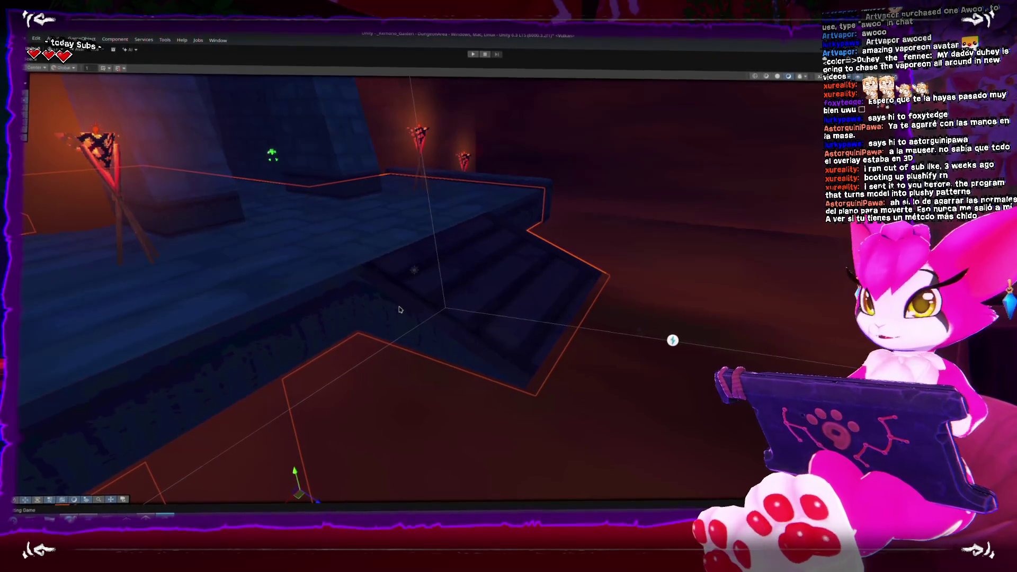
{"action": "key", "text": "shift+space"}
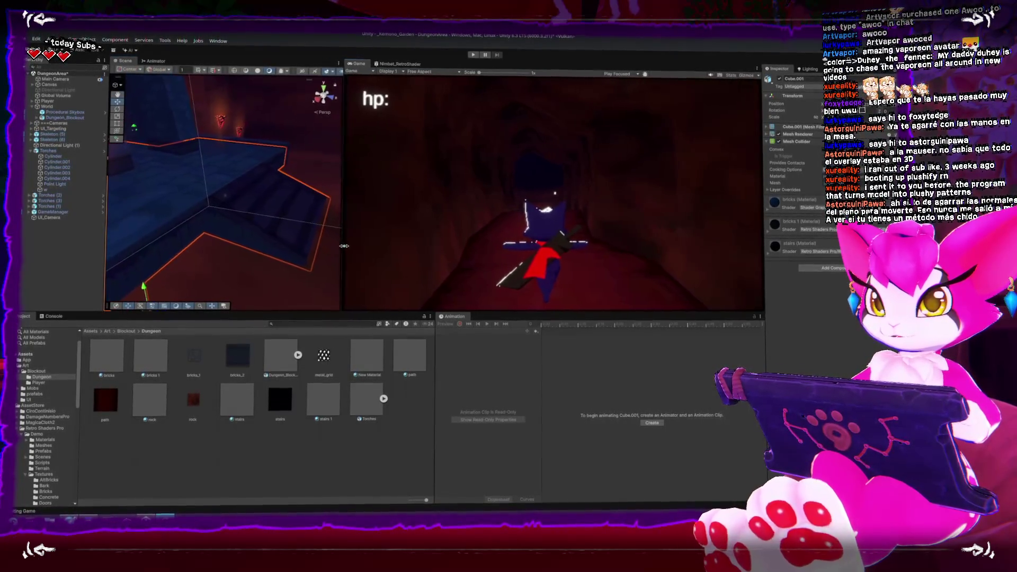
{"action": "mouse_move", "coordinate": [330, 215]}
{"action": "left_mouse_down"}
{"action": "mouse_move", "coordinate": [212, 201]}
{"action": "mouse_move", "coordinate": [340, 189]}
{"action": "mouse_move", "coordinate": [286, 221]}
{"action": "left_mouse_up"}
{"action": "left_click", "coordinate": [265, 221]}
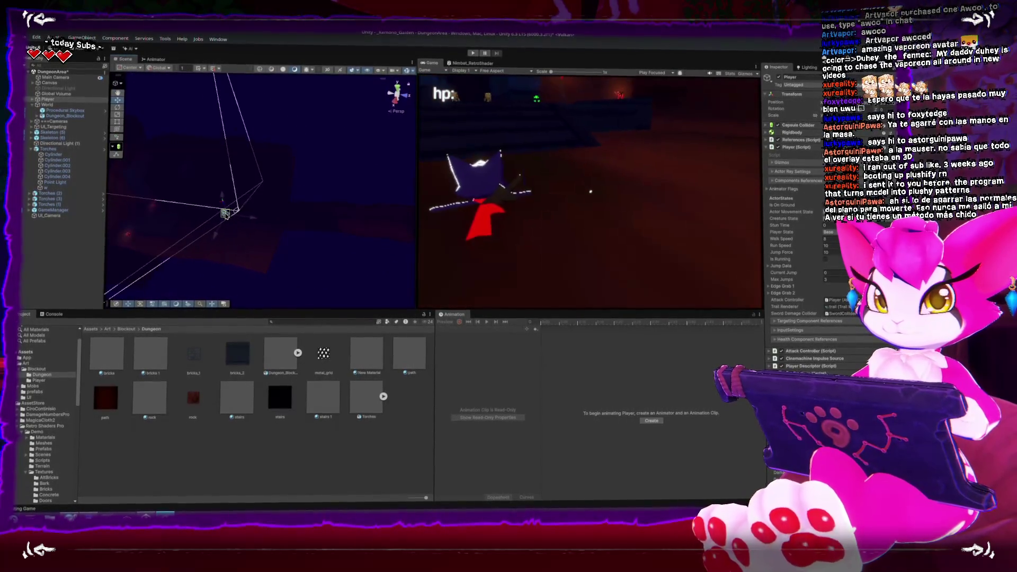
Step: Frame the Player and ping its script in Assets/Scripts/Gameplay/Player
{"action": "key", "text": "f"}
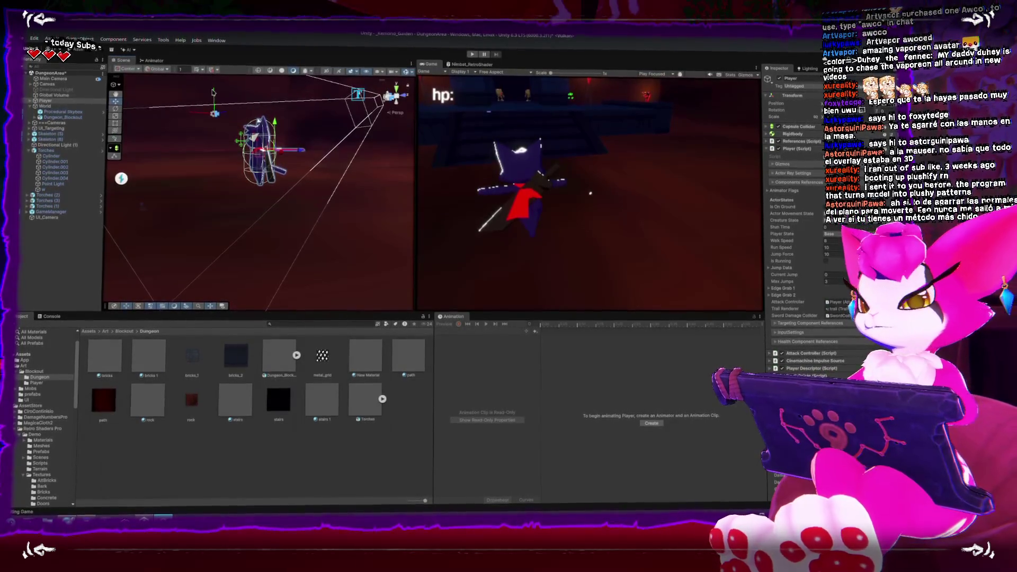
{"action": "left_click", "coordinate": [784, 159]}
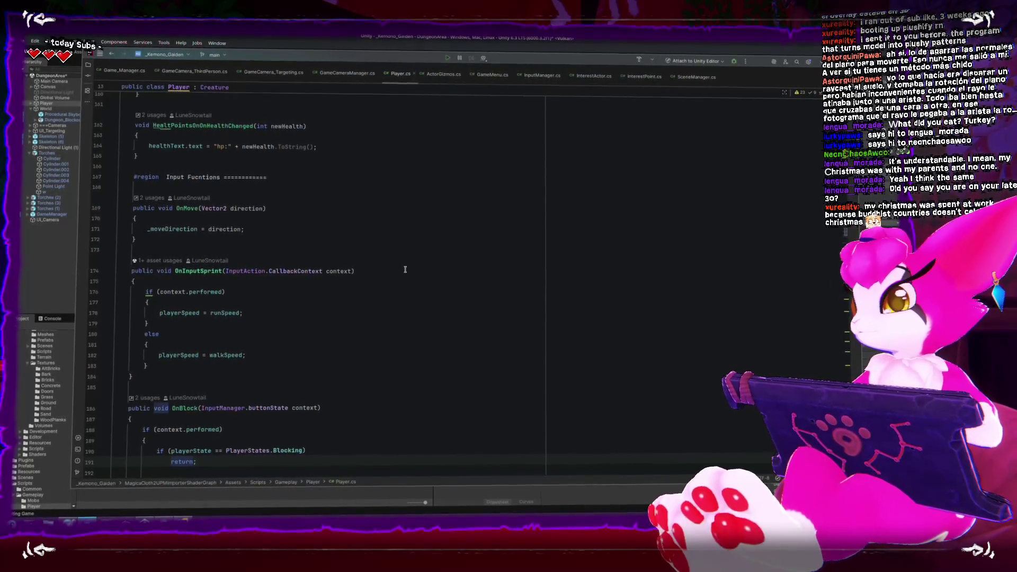
Step: Read through Player.cs in Rider, glancing at the player in Unity, then return to its top
{"action": "scroll", "coordinate": [404, 270], "scroll_direction": "down", "scroll_amount": 6}
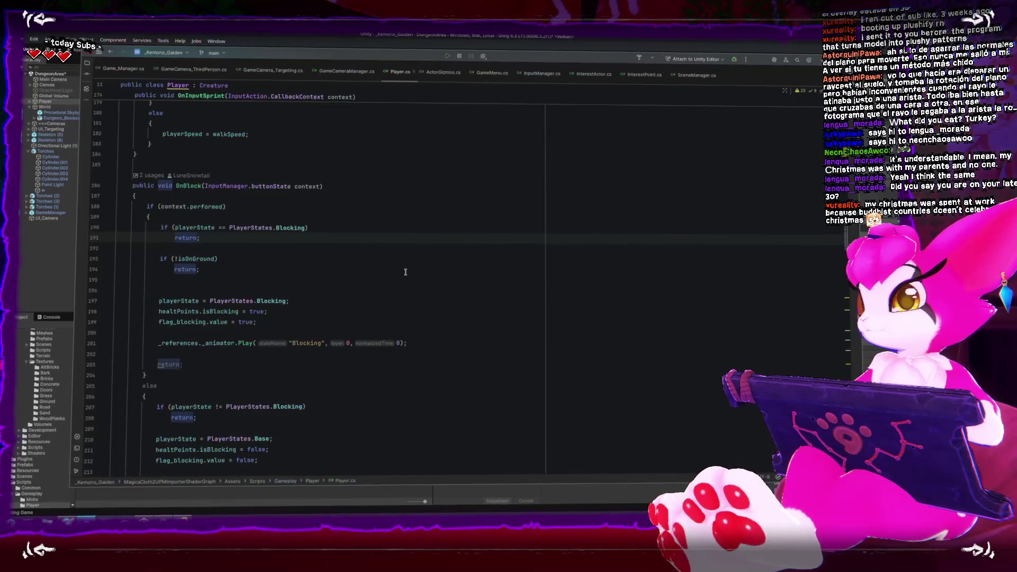
{"action": "scroll", "coordinate": [406, 272], "scroll_direction": "down", "scroll_amount": 5}
{"action": "scroll", "coordinate": [406, 274], "scroll_direction": "up", "scroll_amount": 5}
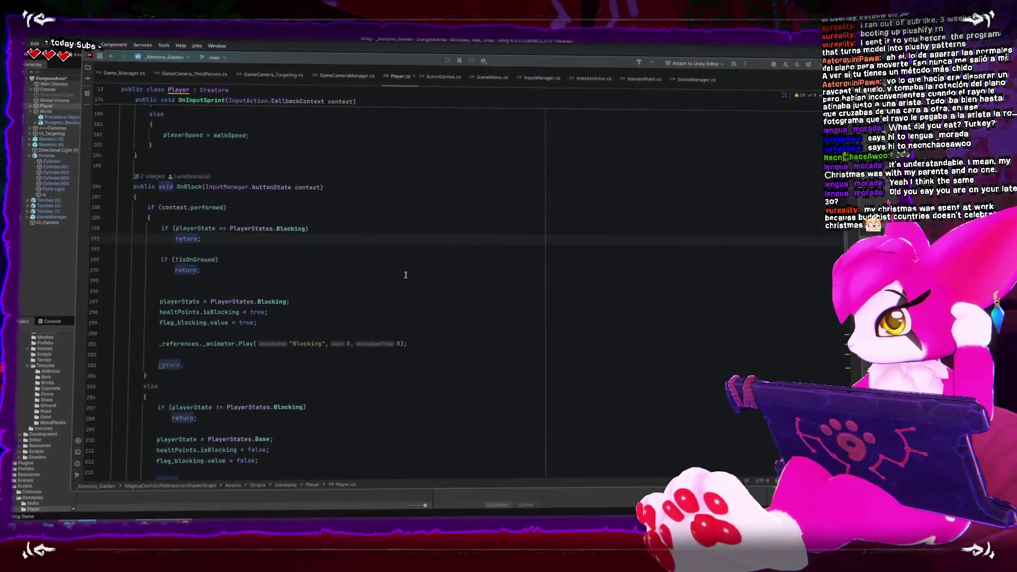
{"action": "scroll", "coordinate": [406, 274], "scroll_direction": "up", "scroll_amount": 8}
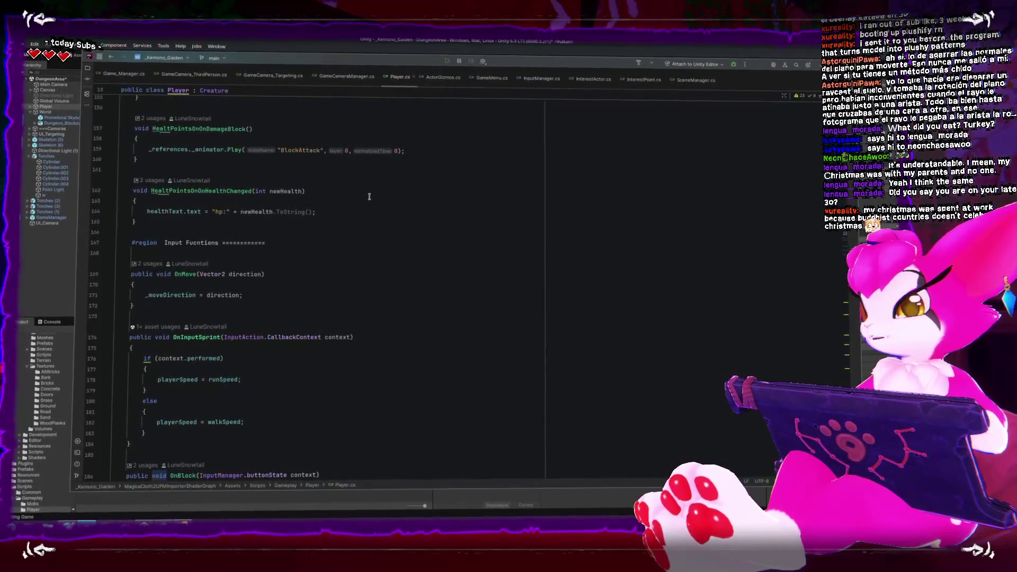
{"action": "key", "text": "alt+Tab"}
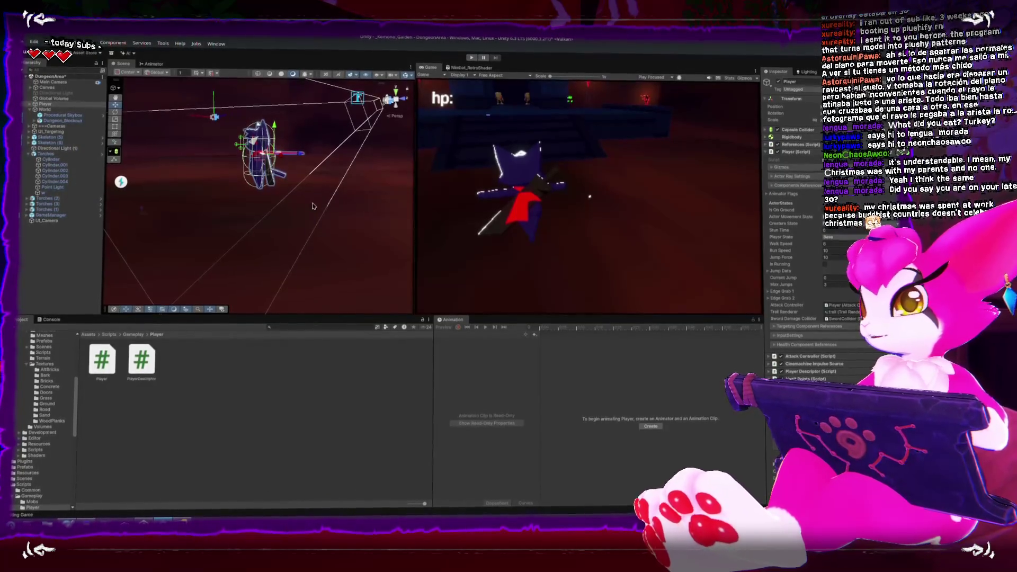
{"action": "left_click_drag", "start_coordinate": [326, 242], "coordinate": [281, 177]}
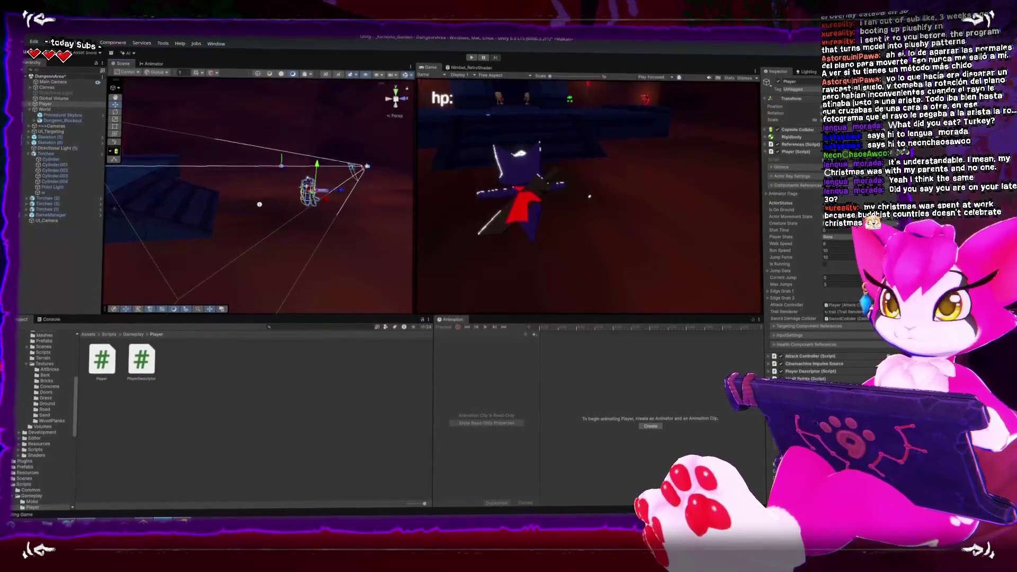
{"action": "key", "text": "alt+Tab"}
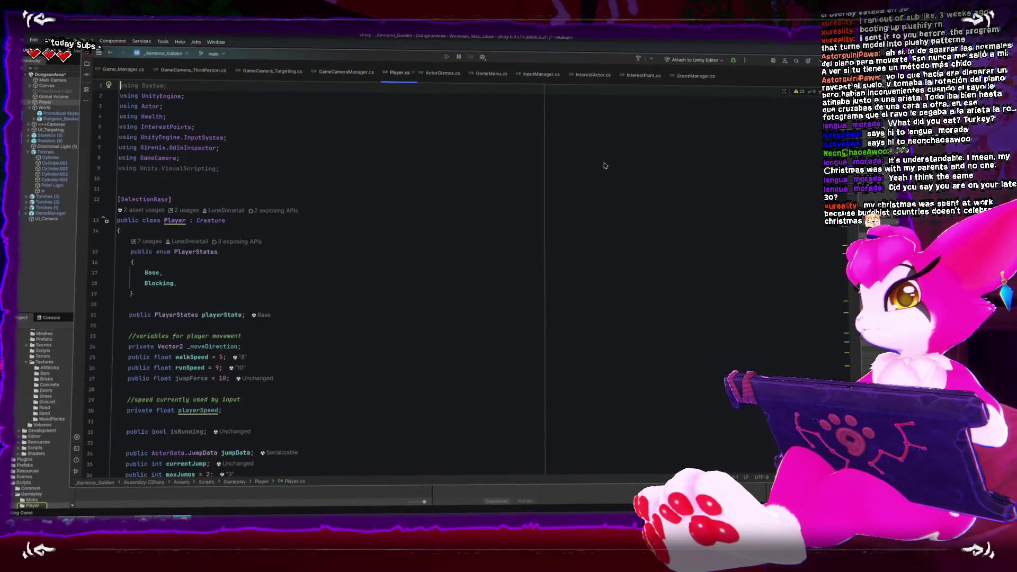
{"action": "scroll", "coordinate": [570, 191], "scroll_direction": "up", "scroll_amount": 6}
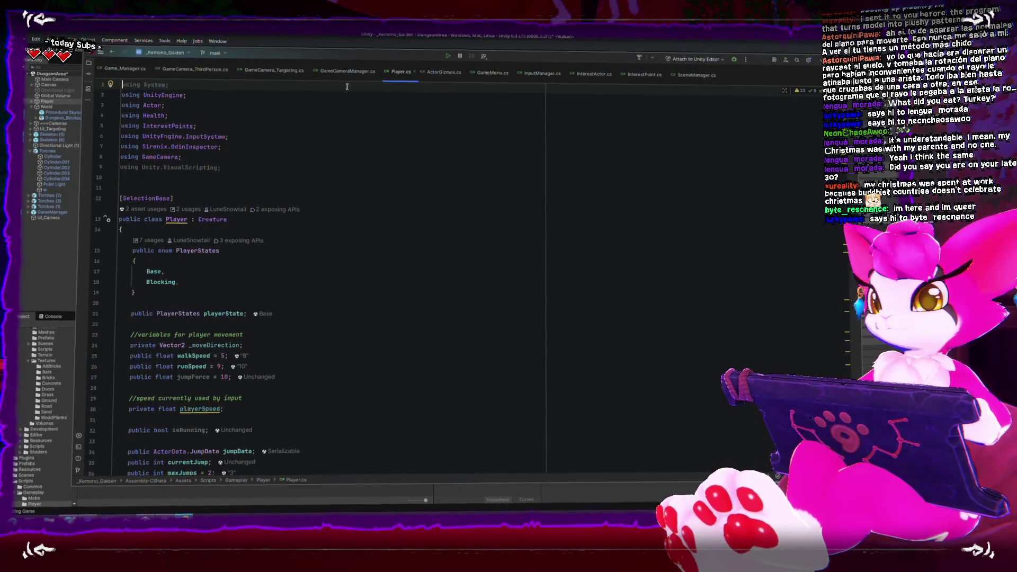
{"action": "scroll", "coordinate": [299, 139], "scroll_direction": "down", "scroll_amount": 15}
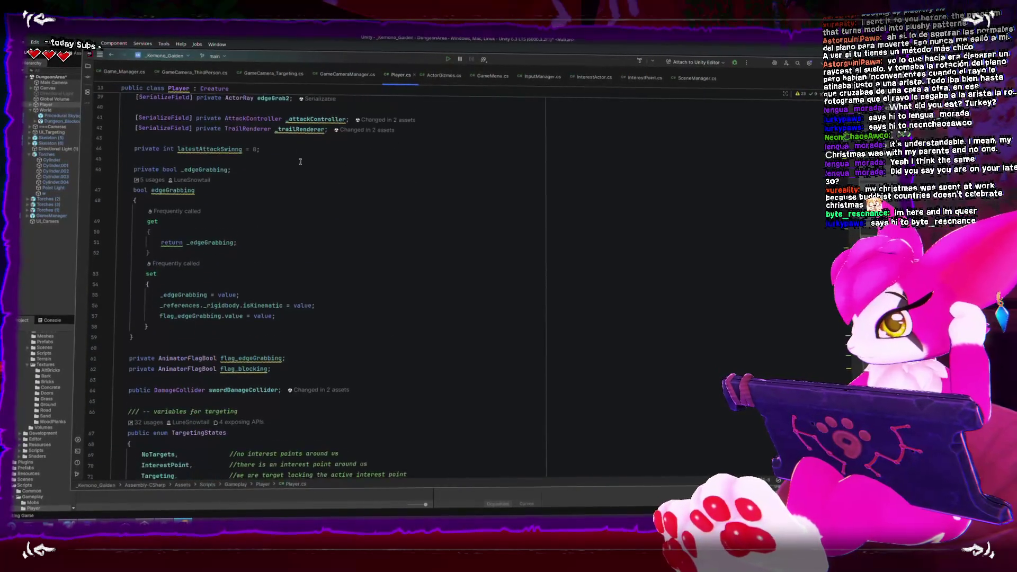
{"action": "scroll", "coordinate": [299, 161], "scroll_direction": "down", "scroll_amount": 6}
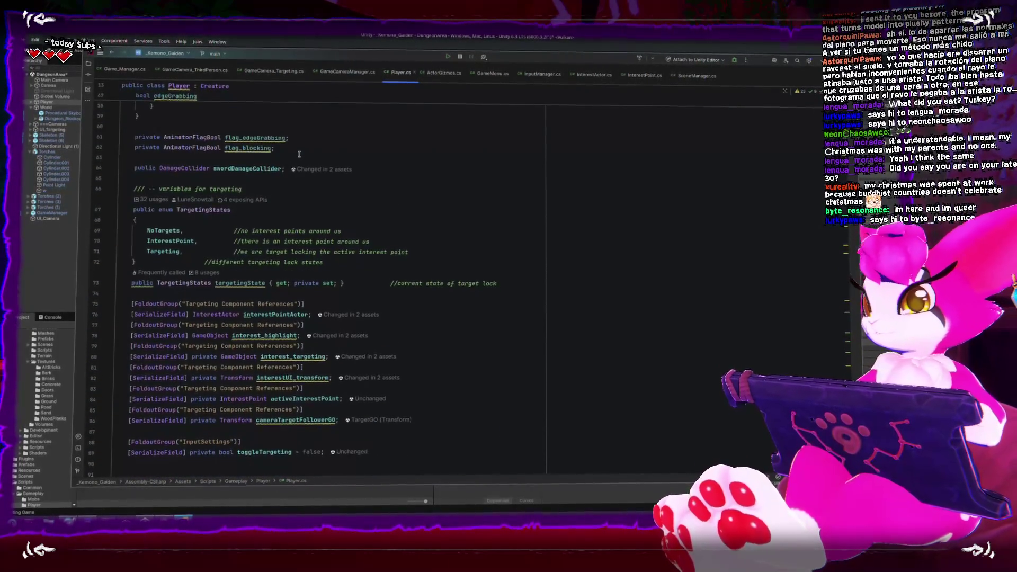
{"action": "scroll", "coordinate": [300, 154], "scroll_direction": "down", "scroll_amount": 14}
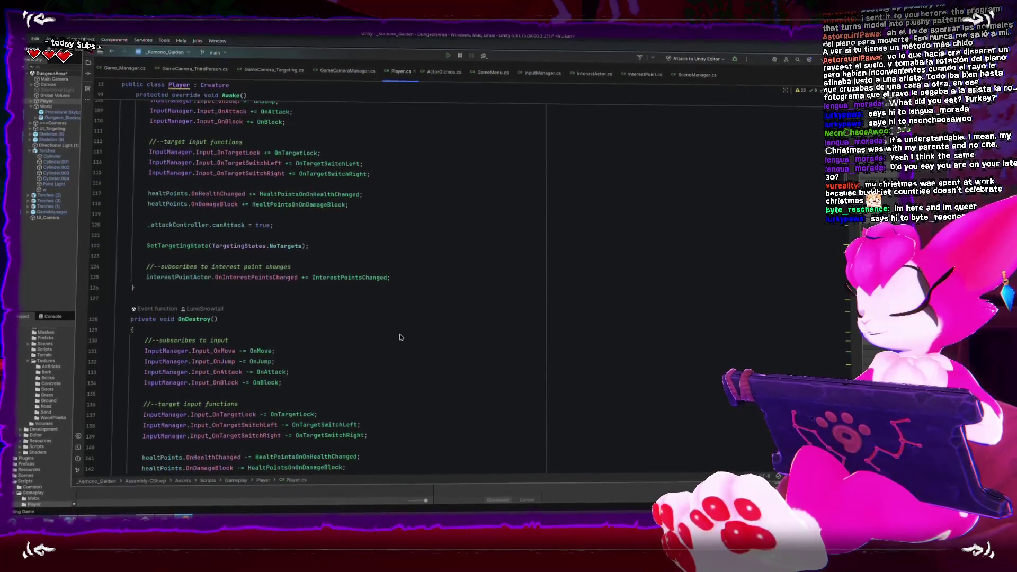
{"action": "scroll", "coordinate": [400, 340], "scroll_direction": "down", "scroll_amount": 13}
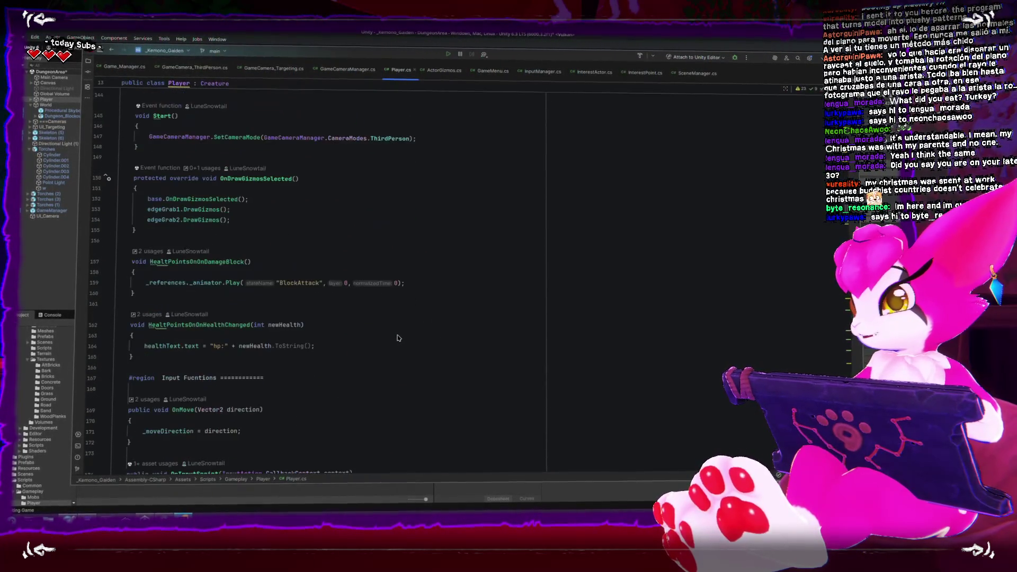
{"action": "scroll", "coordinate": [398, 339], "scroll_direction": "down", "scroll_amount": 3}
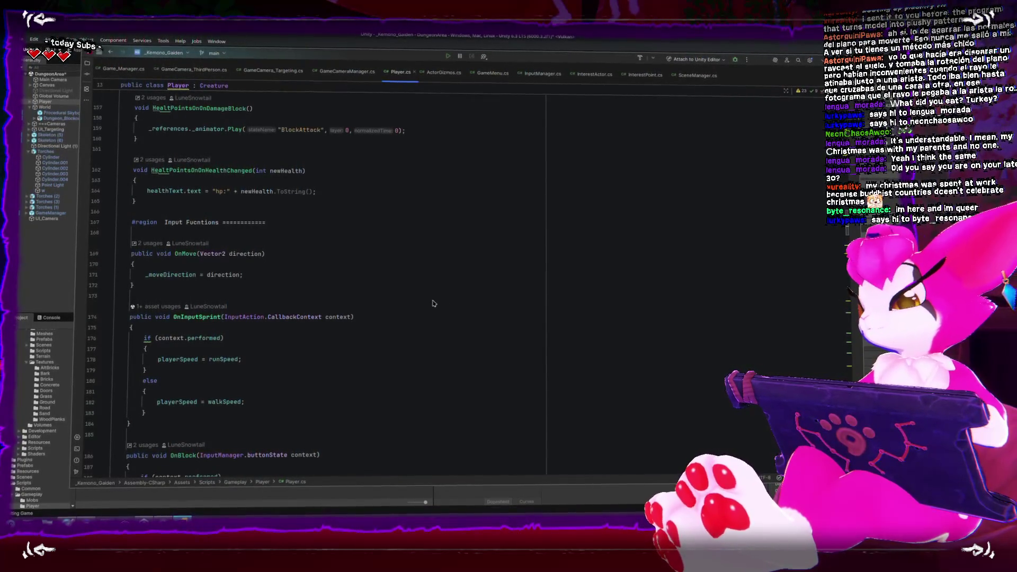
{"action": "scroll", "coordinate": [433, 304], "scroll_direction": "down", "scroll_amount": 7}
{"action": "scroll", "coordinate": [432, 300], "scroll_direction": "up", "scroll_amount": 5}
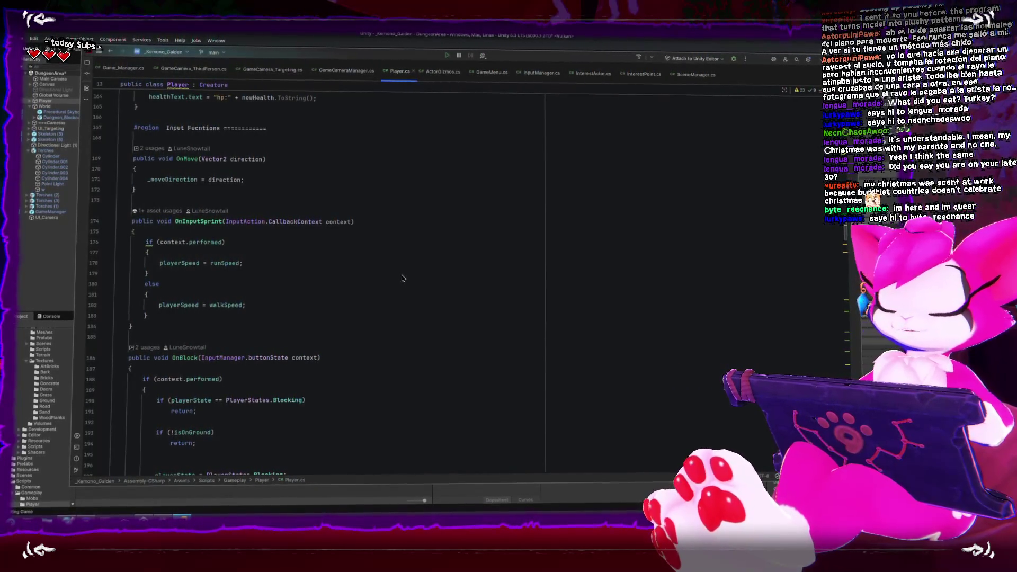
{"action": "scroll", "coordinate": [402, 277], "scroll_direction": "up", "scroll_amount": 5}
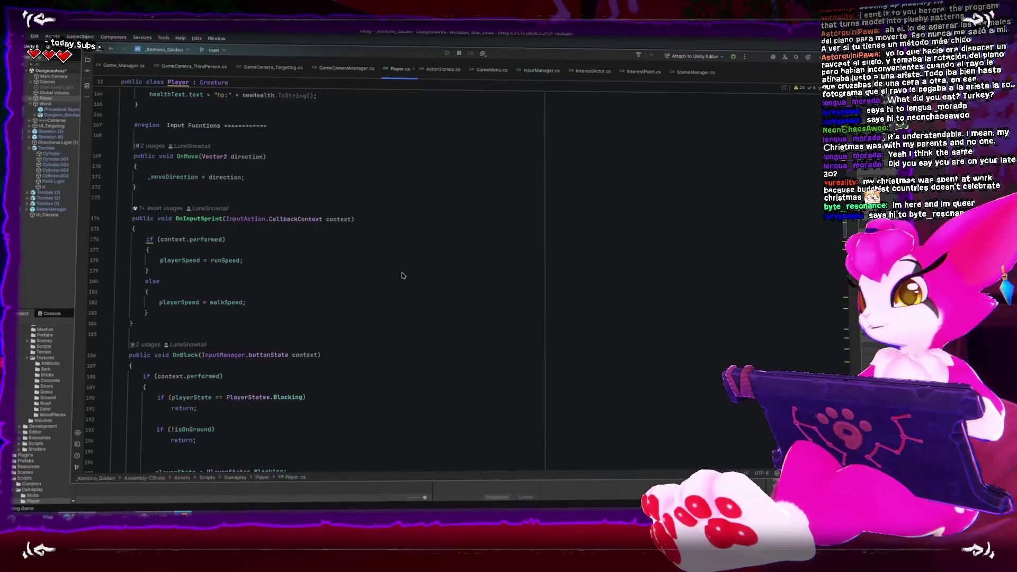
Step: Scroll through Player.cs down to the OnBlock release branch, then switch back to Unity
{"action": "scroll", "coordinate": [347, 285], "scroll_direction": "up", "scroll_amount": 10}
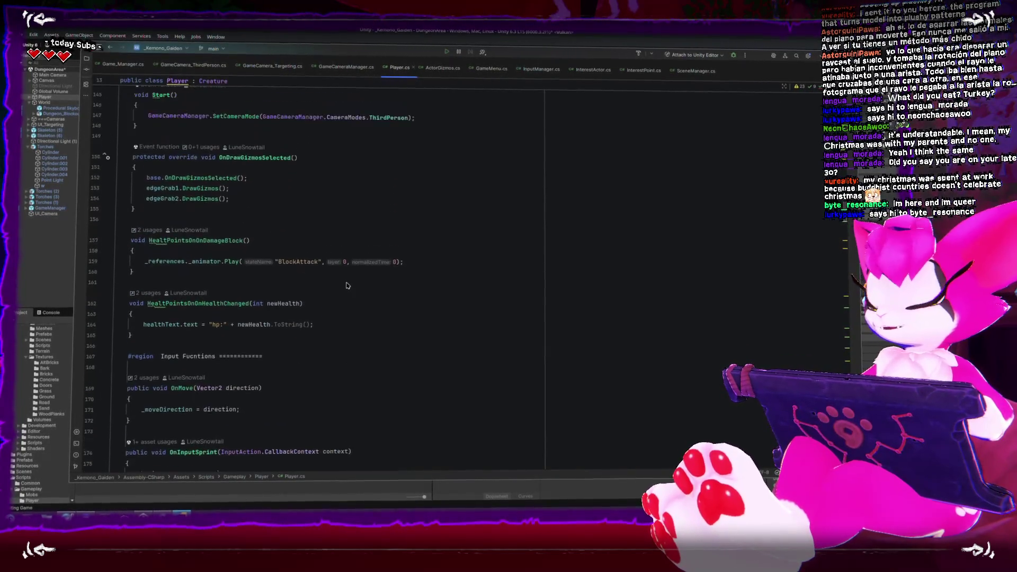
{"action": "scroll", "coordinate": [347, 288], "scroll_direction": "up", "scroll_amount": 2}
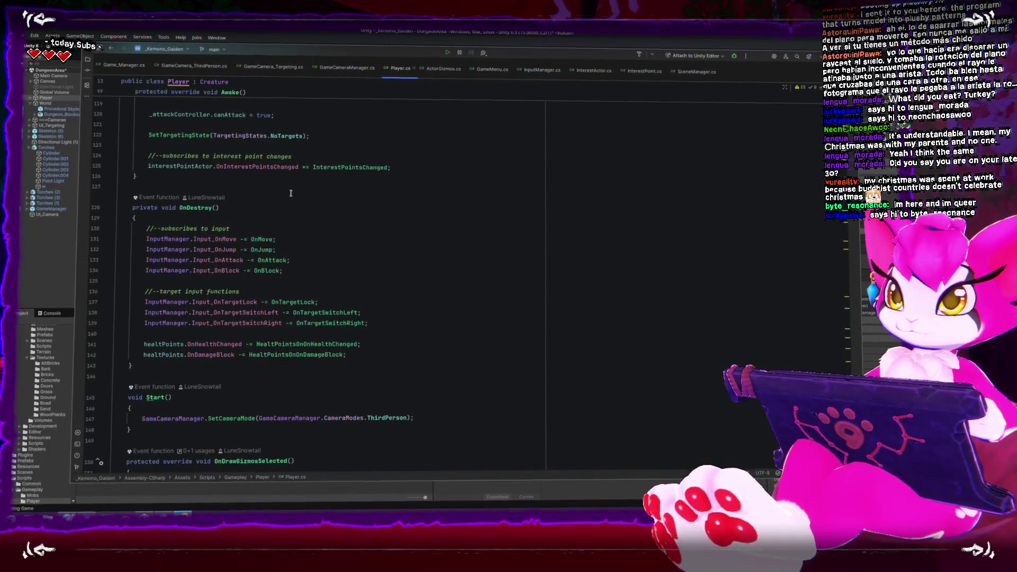
{"action": "scroll", "coordinate": [296, 233], "scroll_direction": "down", "scroll_amount": 2}
{"action": "scroll", "coordinate": [297, 237], "scroll_direction": "down", "scroll_amount": 4}
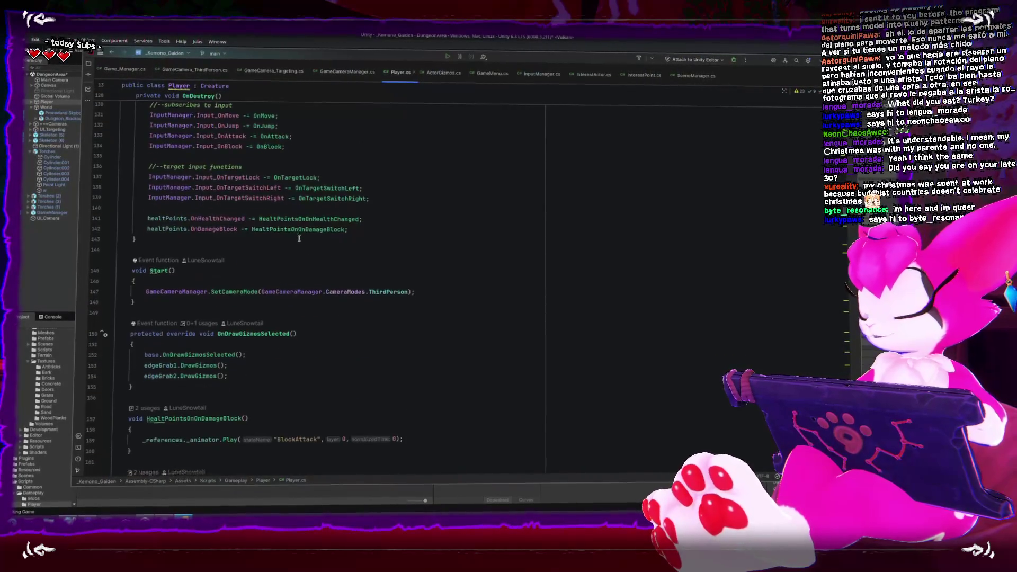
{"action": "scroll", "coordinate": [292, 234], "scroll_direction": "down", "scroll_amount": 4}
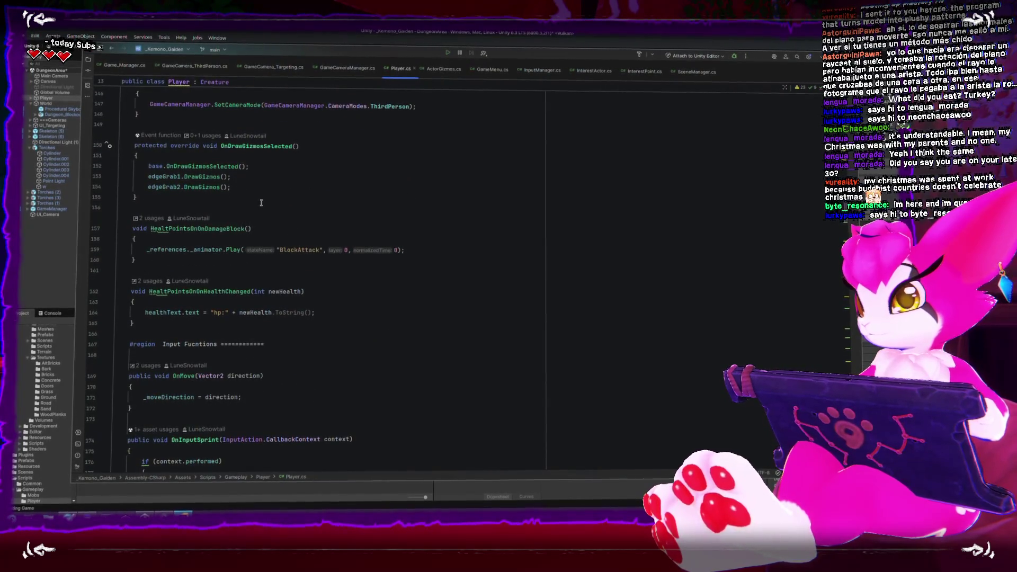
{"action": "scroll", "coordinate": [271, 188], "scroll_direction": "down", "scroll_amount": 4}
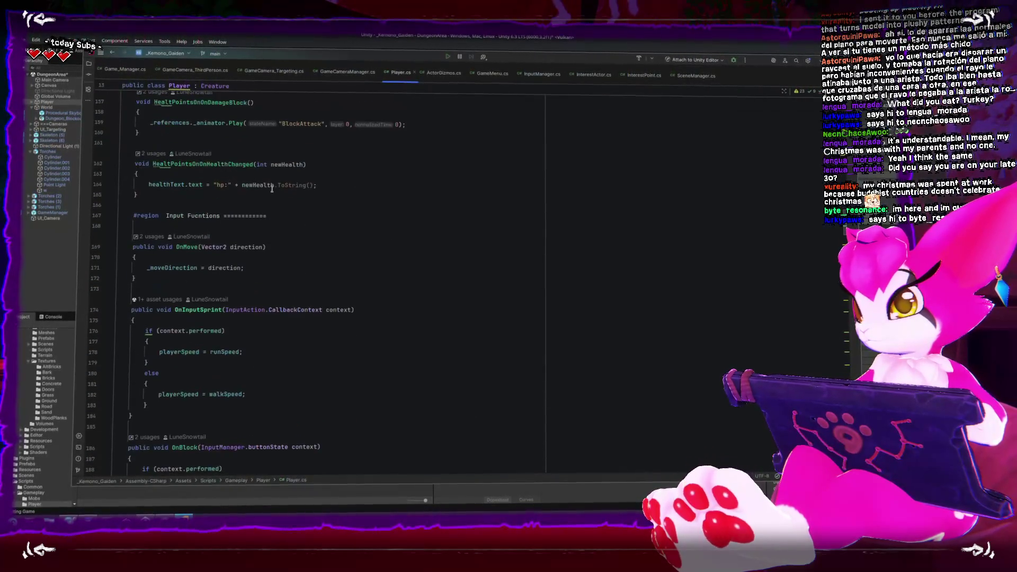
{"action": "scroll", "coordinate": [268, 186], "scroll_direction": "down", "scroll_amount": 4}
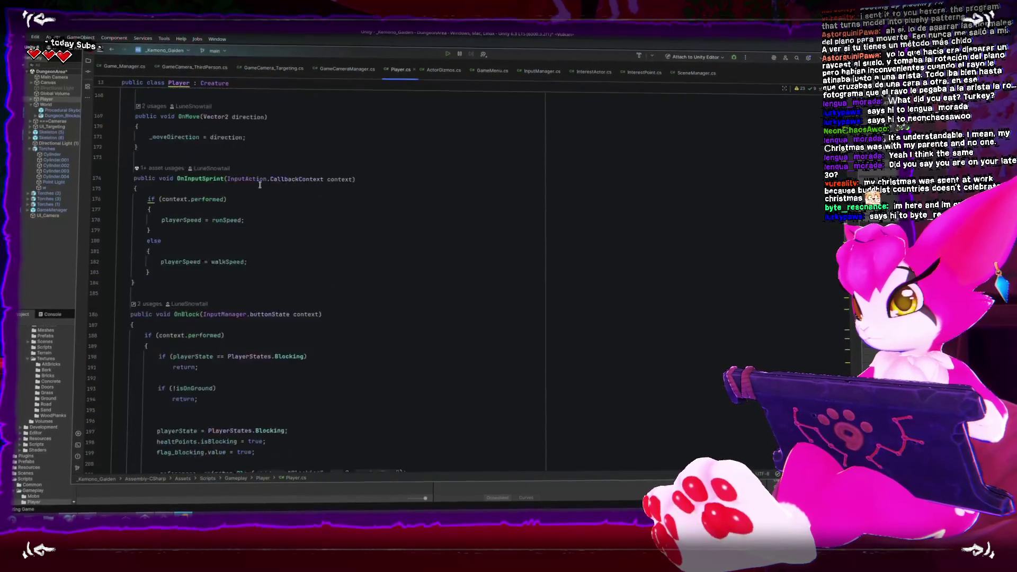
{"action": "scroll", "coordinate": [256, 183], "scroll_direction": "down", "scroll_amount": 10}
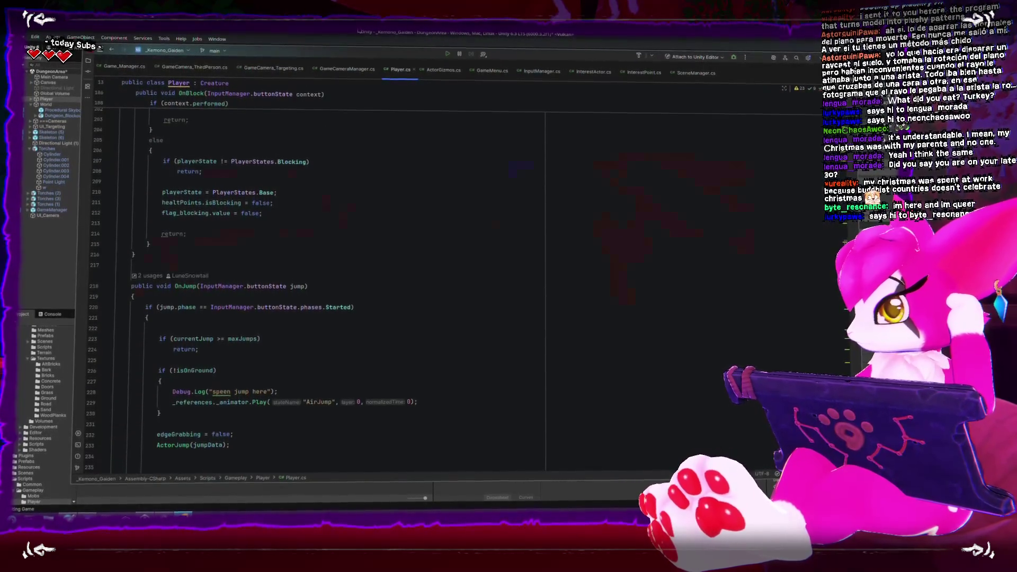
{"action": "key", "text": "alt+Tab"}
Step: Browse the Retro Shaders Pro demo Textures folder and inspect the NeonSign01 texture's import settings
{"action": "left_click", "coordinate": [221, 181]}
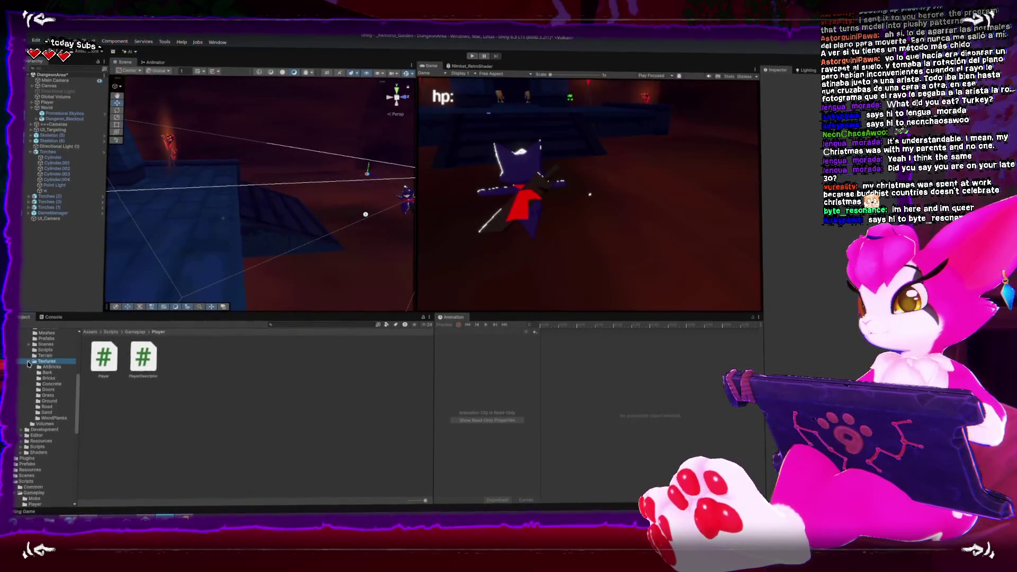
{"action": "left_click", "coordinate": [34, 360]}
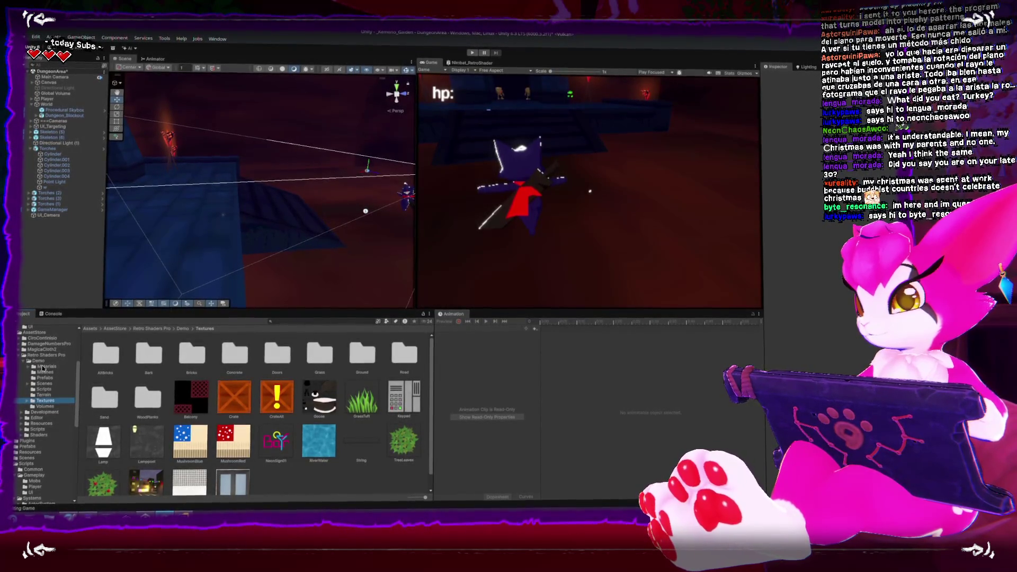
{"action": "scroll", "coordinate": [300, 390], "scroll_direction": "down", "scroll_amount": 1}
{"action": "scroll", "coordinate": [300, 391], "scroll_direction": "up", "scroll_amount": 1}
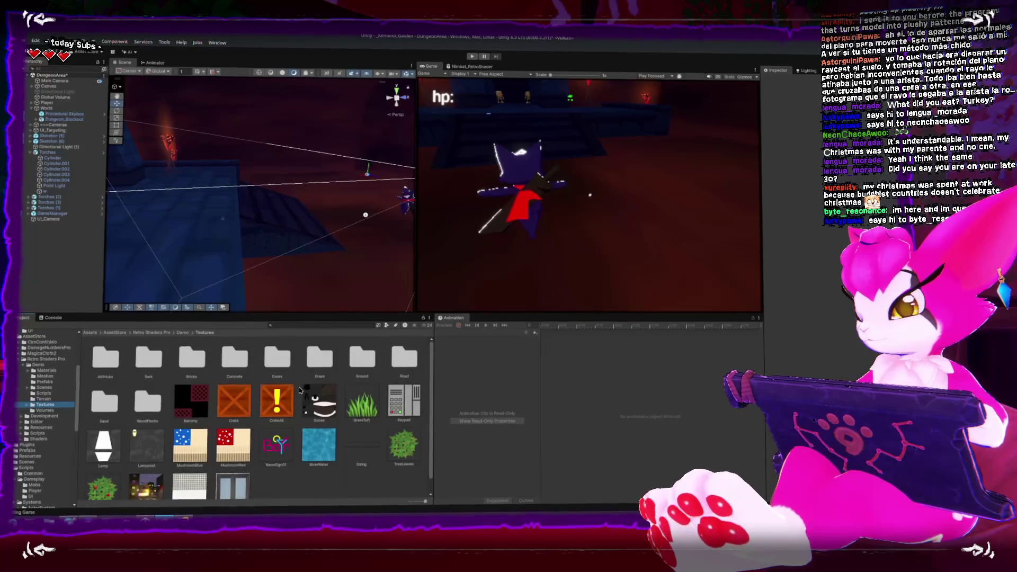
{"action": "scroll", "coordinate": [276, 424], "scroll_direction": "down", "scroll_amount": 1}
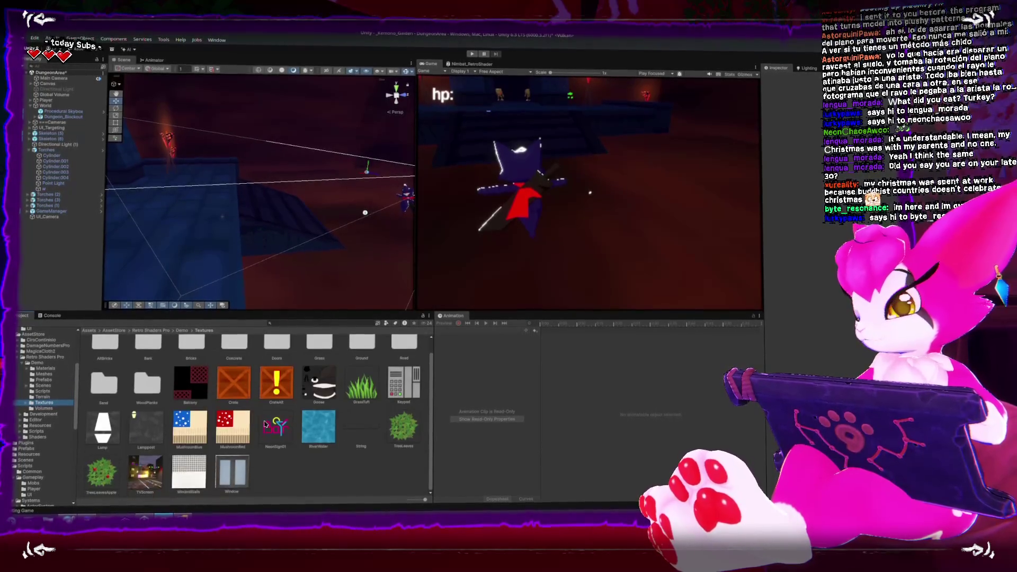
{"action": "left_click", "coordinate": [278, 433]}
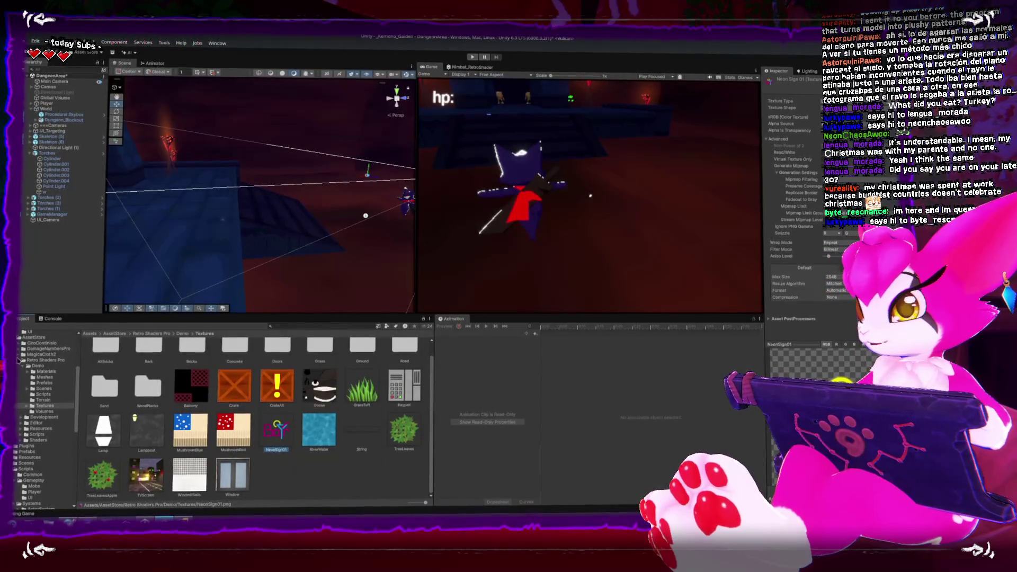
{"action": "left_click", "coordinate": [21, 361]}
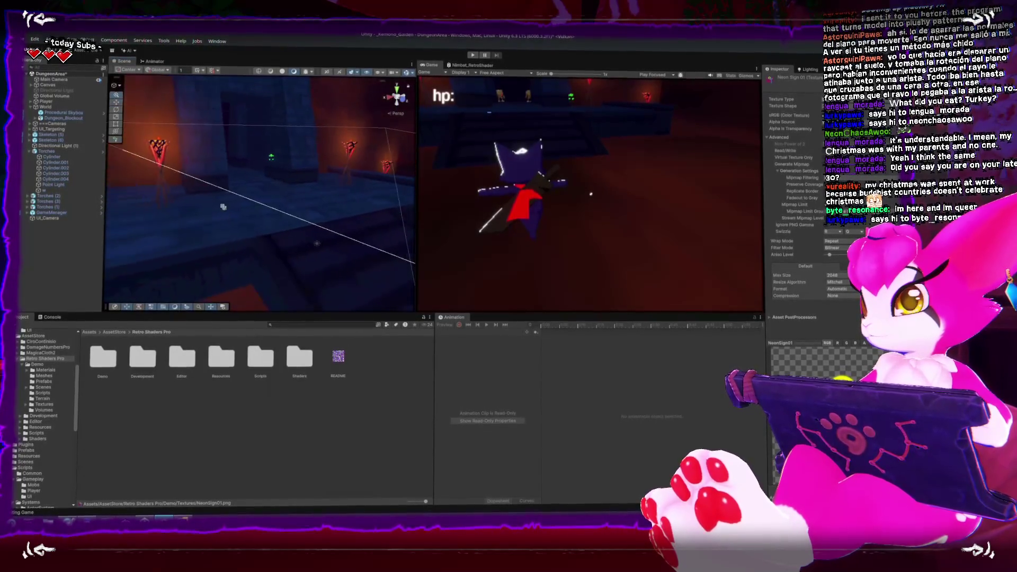
Step: Go to the Assets > Scripts folder in the Project window's folder tree
{"action": "left_click_drag", "start_coordinate": [223, 207], "coordinate": [223, 206]}
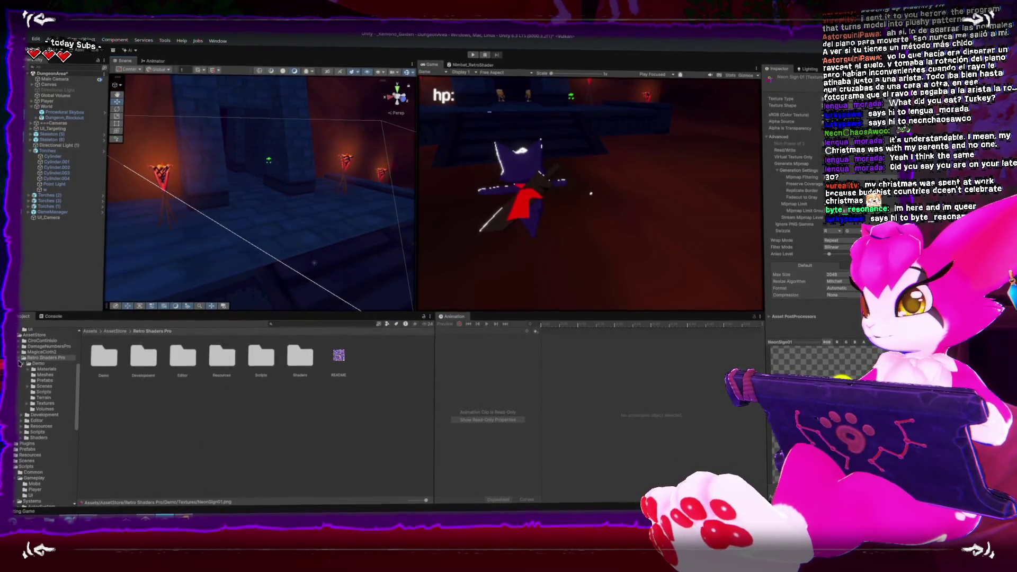
{"action": "scroll", "coordinate": [35, 394], "scroll_direction": "up", "scroll_amount": 5}
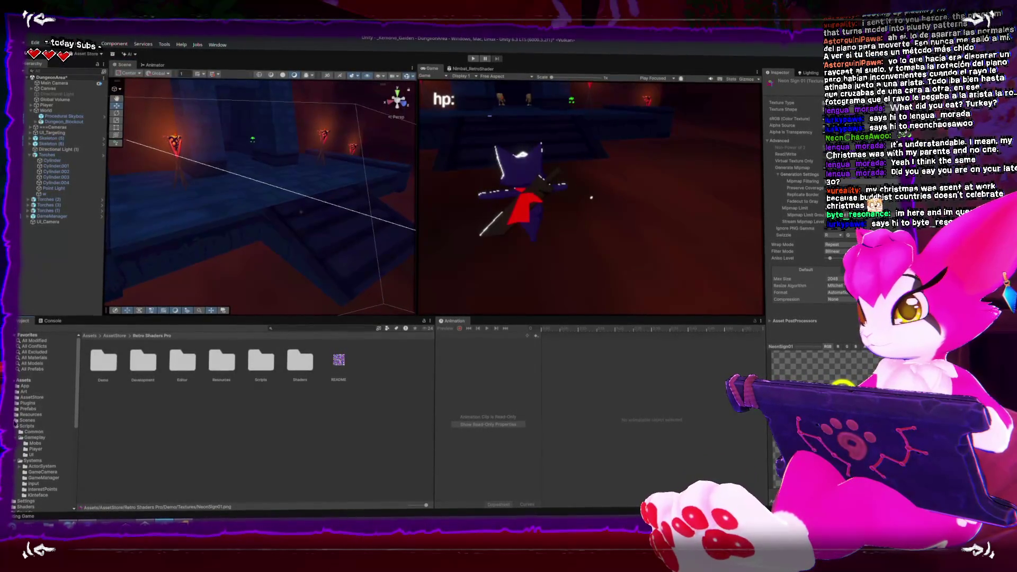
{"action": "left_click", "coordinate": [16, 426]}
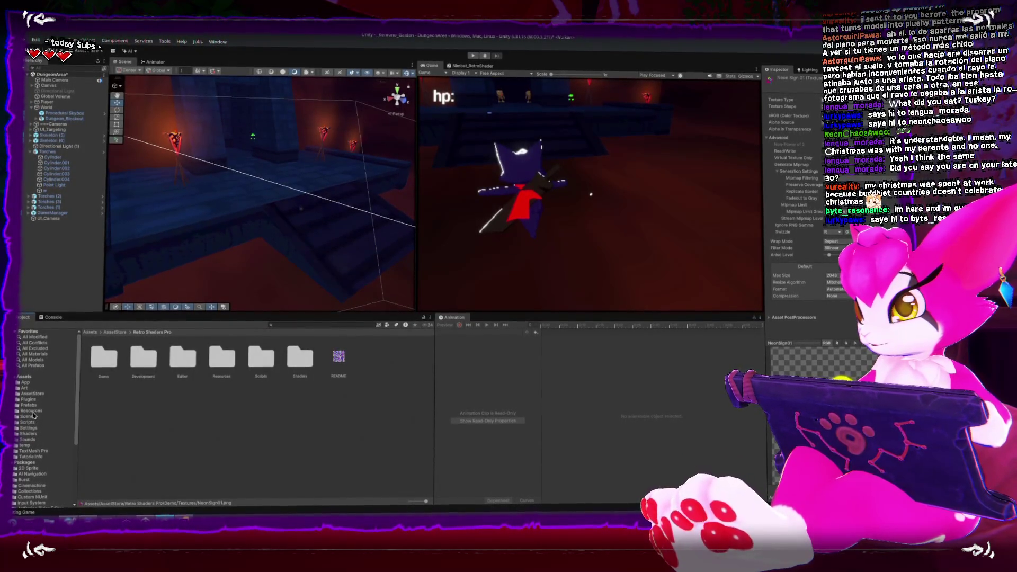
{"action": "right_click", "coordinate": [169, 430]}
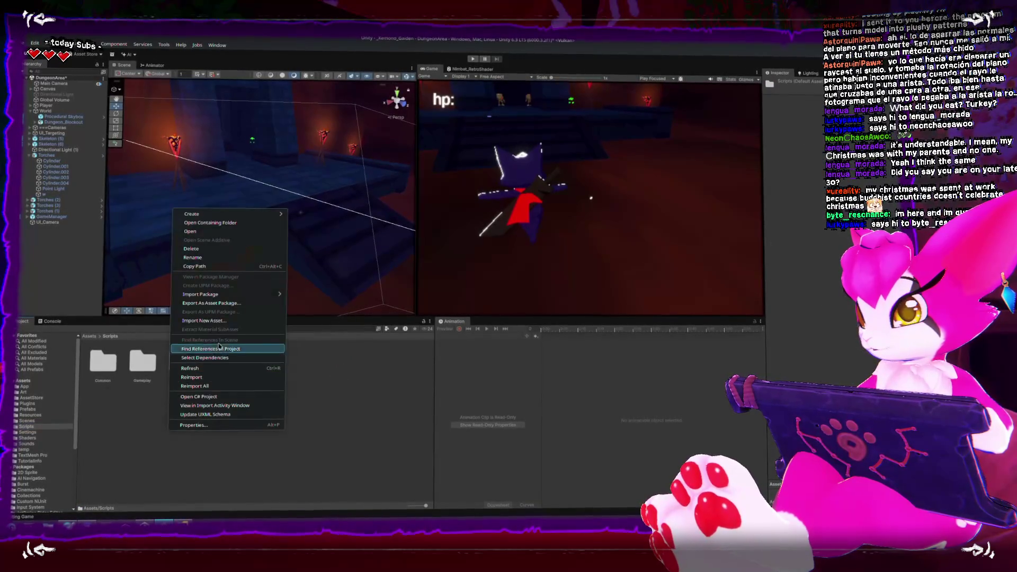
Step: Create a new folder named temp inside Scripts and open it
{"action": "left_click", "coordinate": [310, 215]}
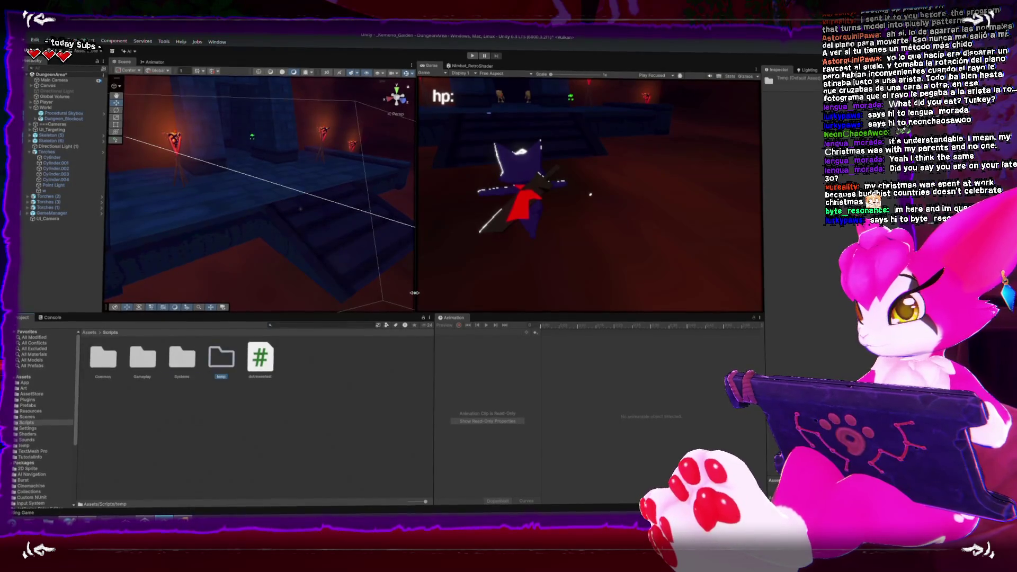
{"action": "key", "text": "Return"}
{"action": "right_click", "coordinate": [120, 434]}
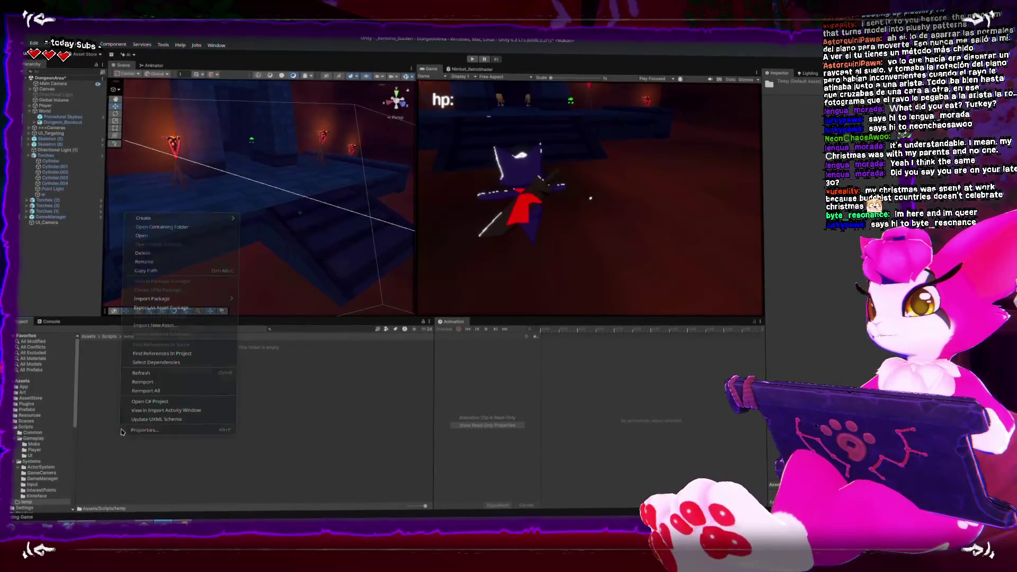
{"action": "key", "text": "Escape"}
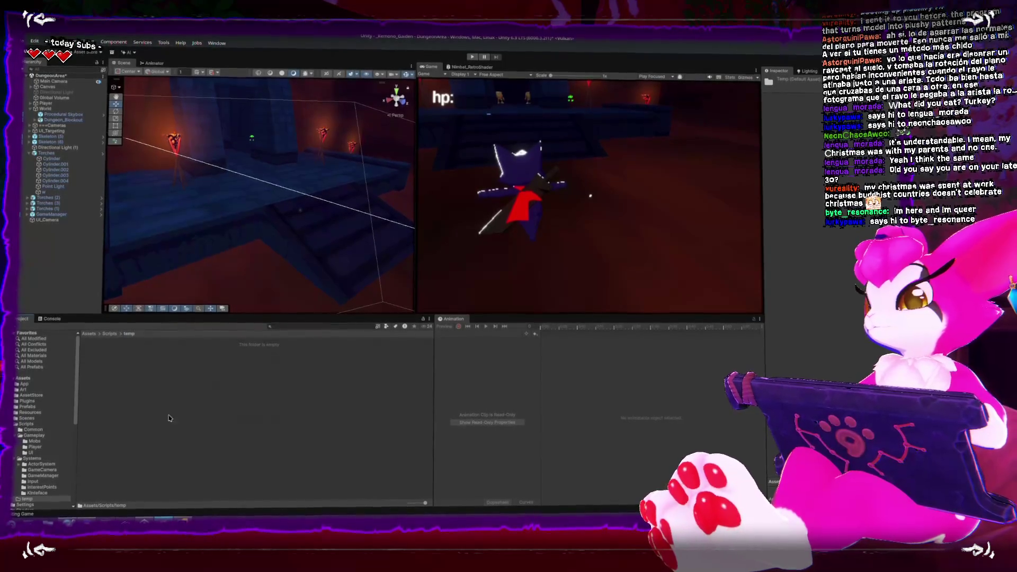
Step: Create a MonoBehaviour script named Test_FloorDirection in temp and open it in Rider
{"action": "right_click", "coordinate": [166, 423]}
{"action": "mouse_move", "coordinate": [236, 206]}
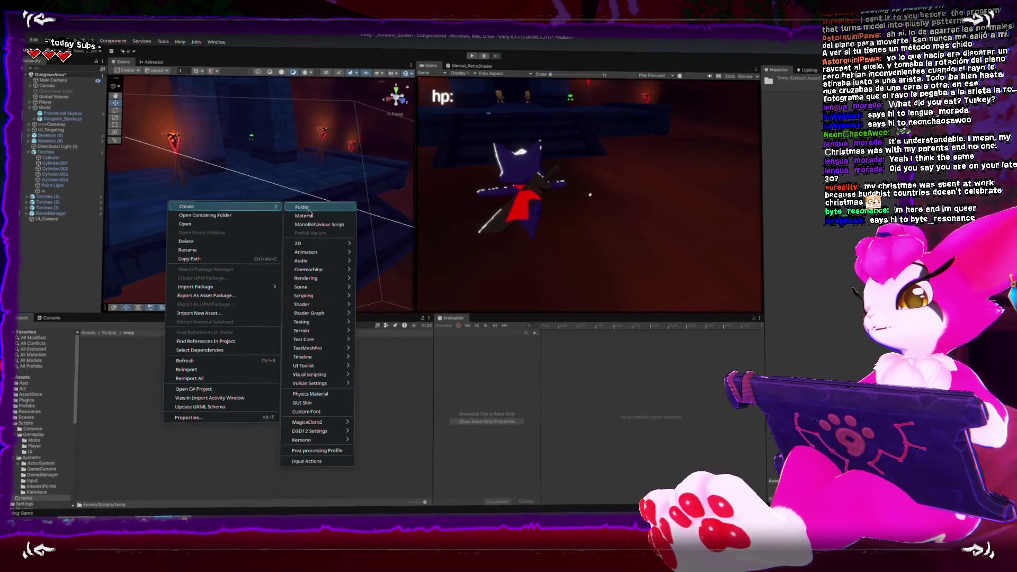
{"action": "left_click", "coordinate": [317, 226]}
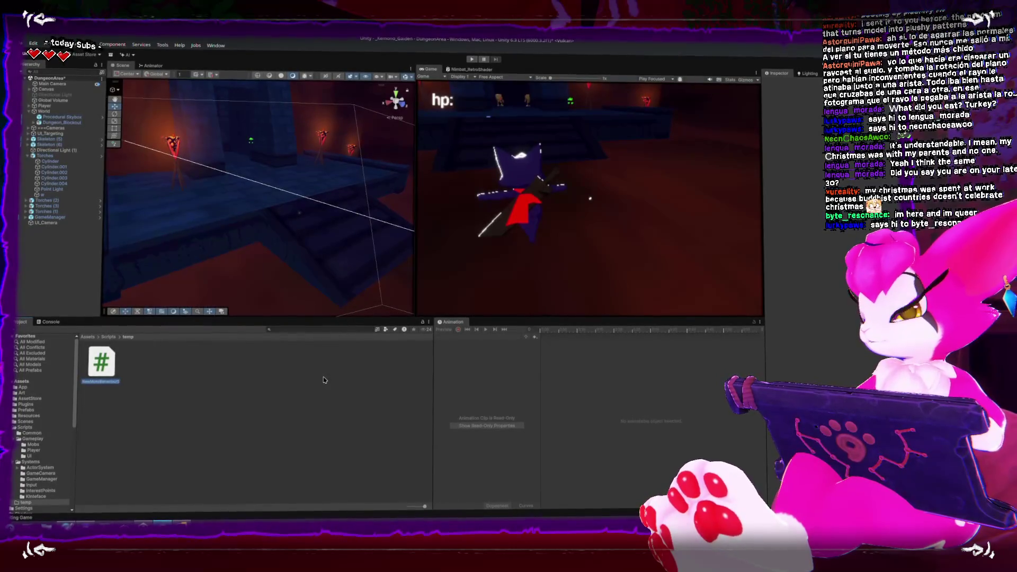
{"action": "type", "text": "Float"}
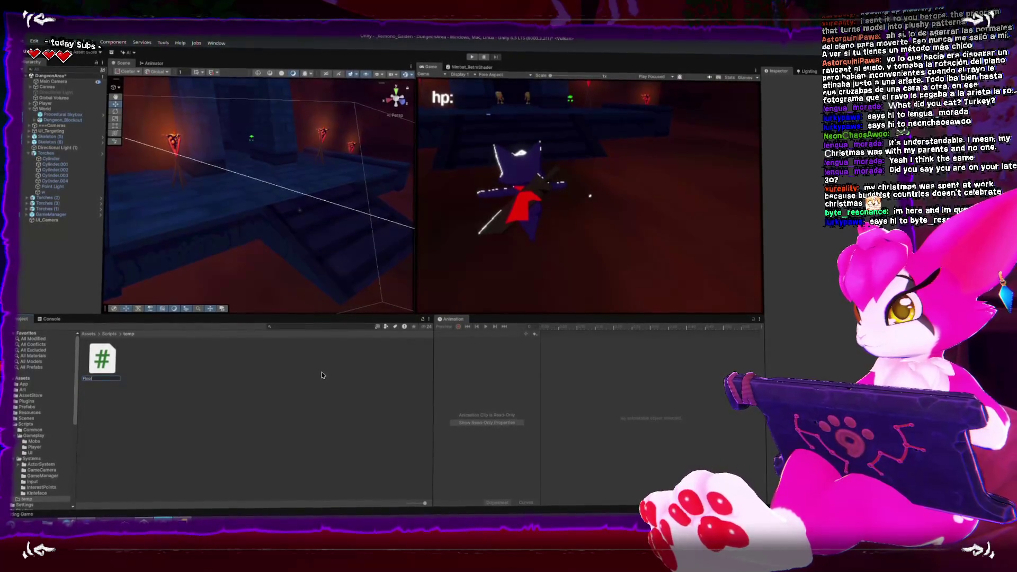
{"action": "type", "text": "Text_F"}
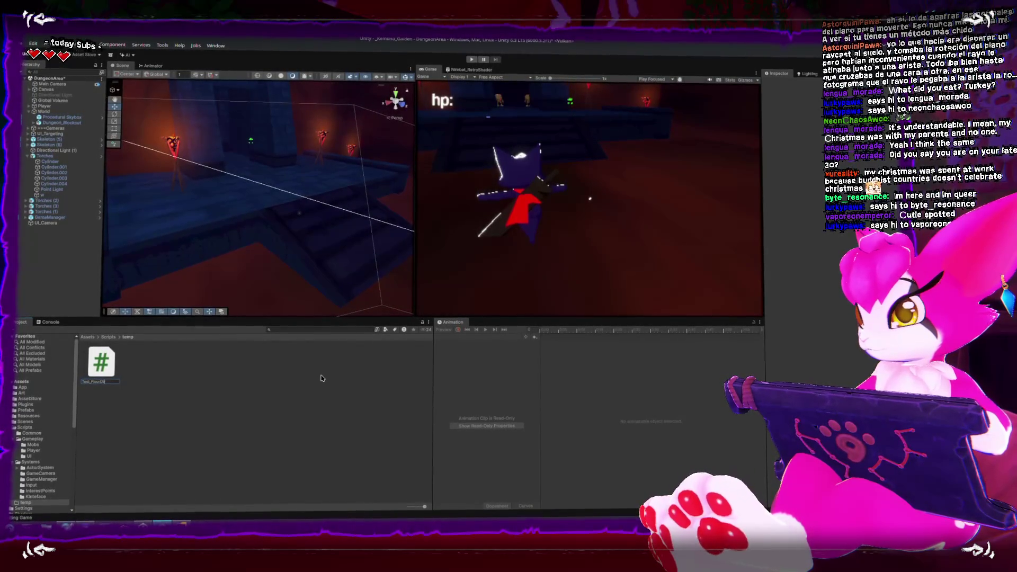
{"action": "type", "text": "n"}
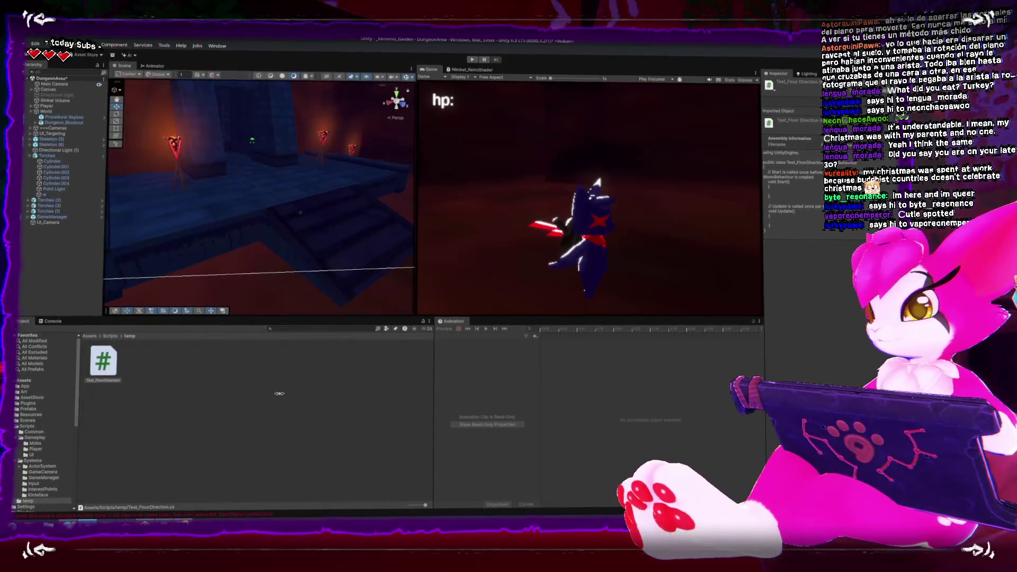
{"action": "double_click", "coordinate": [106, 358]}
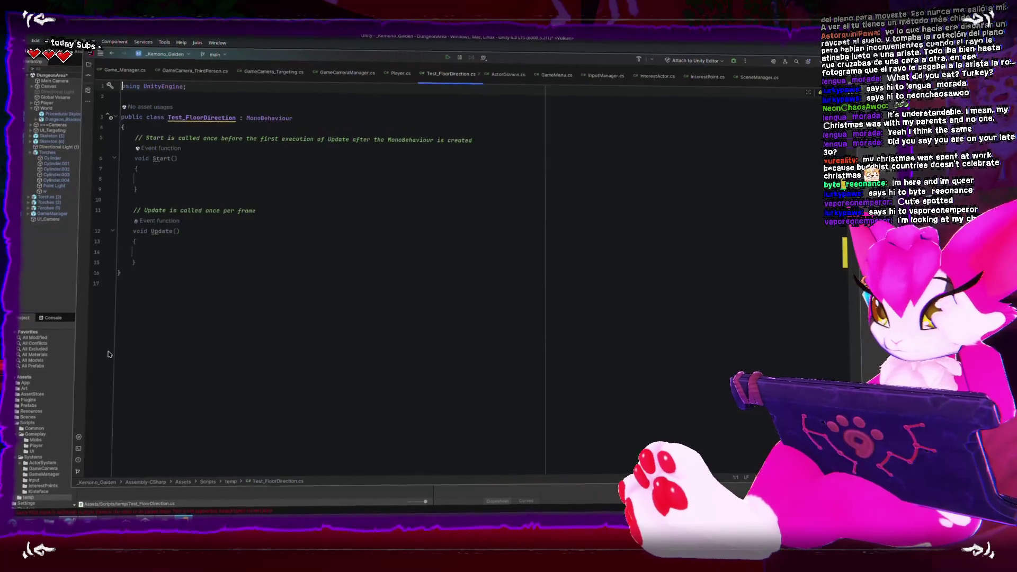
Step: Replace the default Start and Update methods with an empty Awake method, removing its placeholder exception
{"action": "mouse_move", "coordinate": [134, 134]}
{"action": "left_mouse_down"}
{"action": "mouse_move", "coordinate": [136, 200]}
{"action": "mouse_move", "coordinate": [172, 264]}
{"action": "left_mouse_up"}
{"action": "key", "text": "BackSpace"}
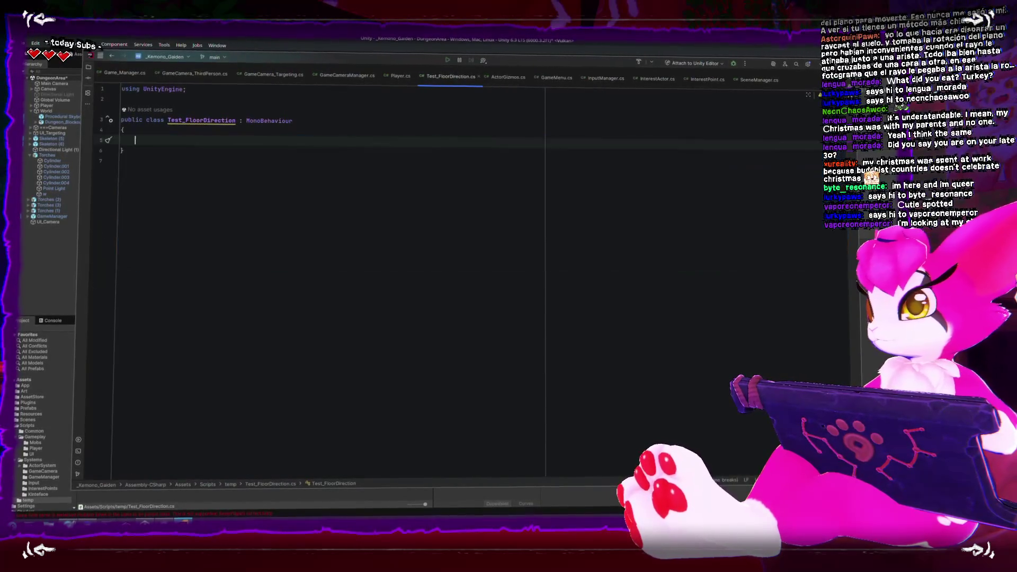
{"action": "type", "text": "public void "}
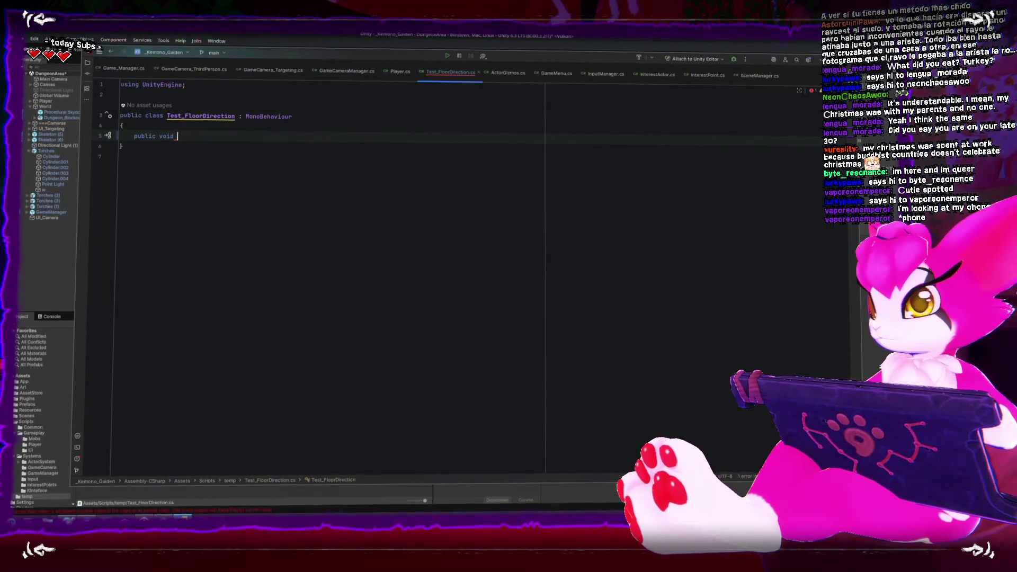
{"action": "type", "text": "Aw"}
{"action": "key", "text": "Return"}
{"action": "key", "text": "Home"}
{"action": "key", "text": "BackSpace"}
{"action": "key", "text": "BackSpace"}
{"action": "key", "text": "Return"}
{"action": "key", "text": "Down"}
Step: Add blank lines after Awake and at the top of the class body, leaving the caret there
{"action": "key", "text": "End"}
{"action": "key", "text": "Return"}
{"action": "key", "text": "Return"}
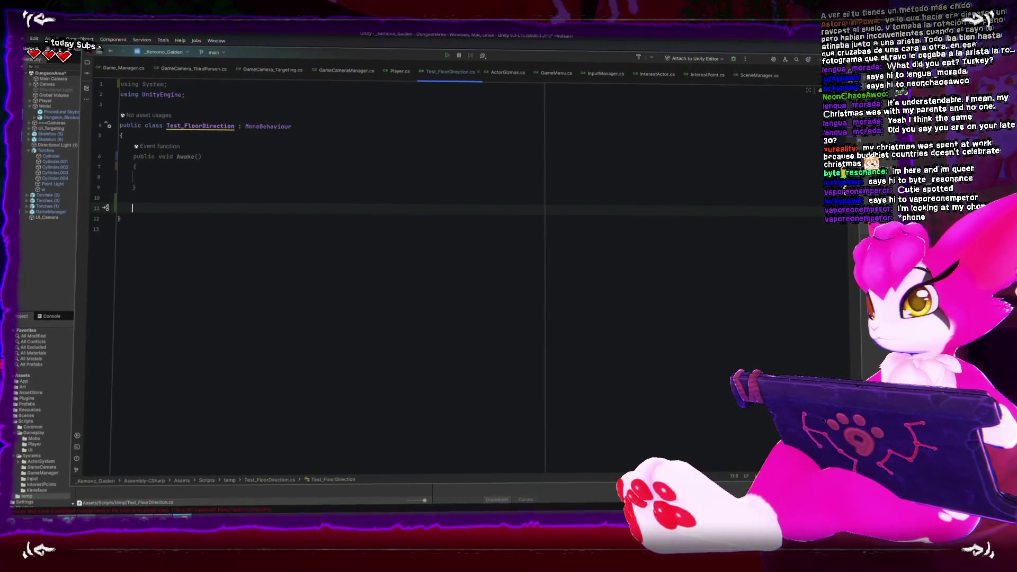
{"action": "key", "text": "Up"}
{"action": "key", "text": "Up"}
{"action": "key", "text": "Up"}
{"action": "key", "text": "Down"}
{"action": "key", "text": "End"}
{"action": "key", "text": "Return"}
{"action": "key", "text": "Return"}
{"action": "key", "text": "Up"}
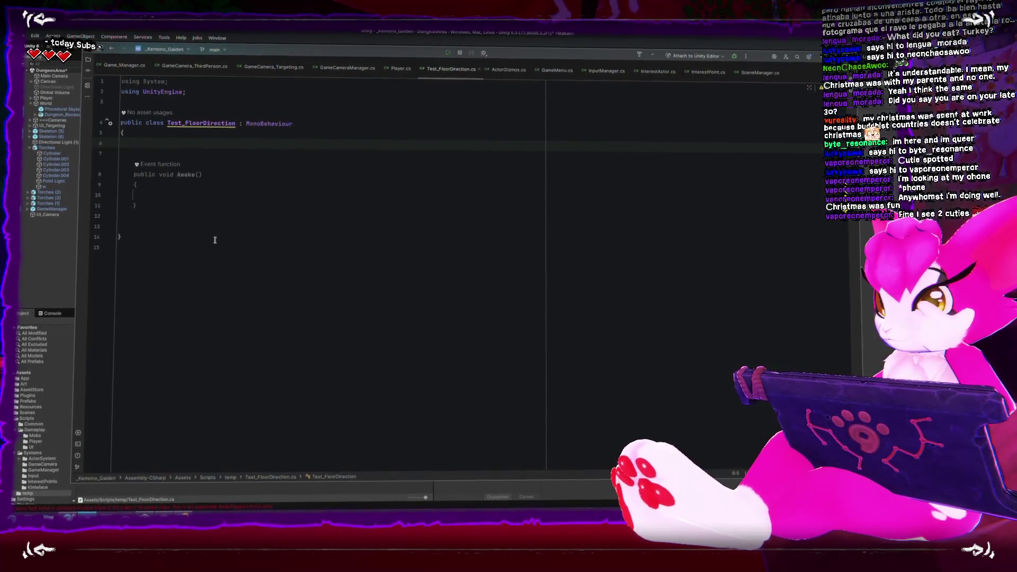
{"action": "left_click", "coordinate": [161, 148]}
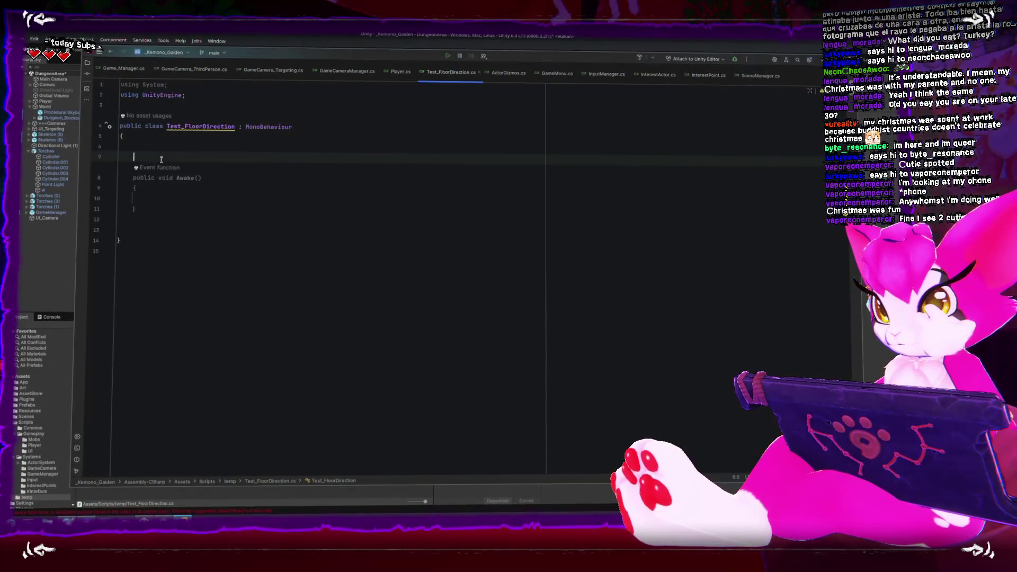
Step: Declare the private Ray ray and private RaycastHit hit fields
{"action": "type", "text": "public Ray"}
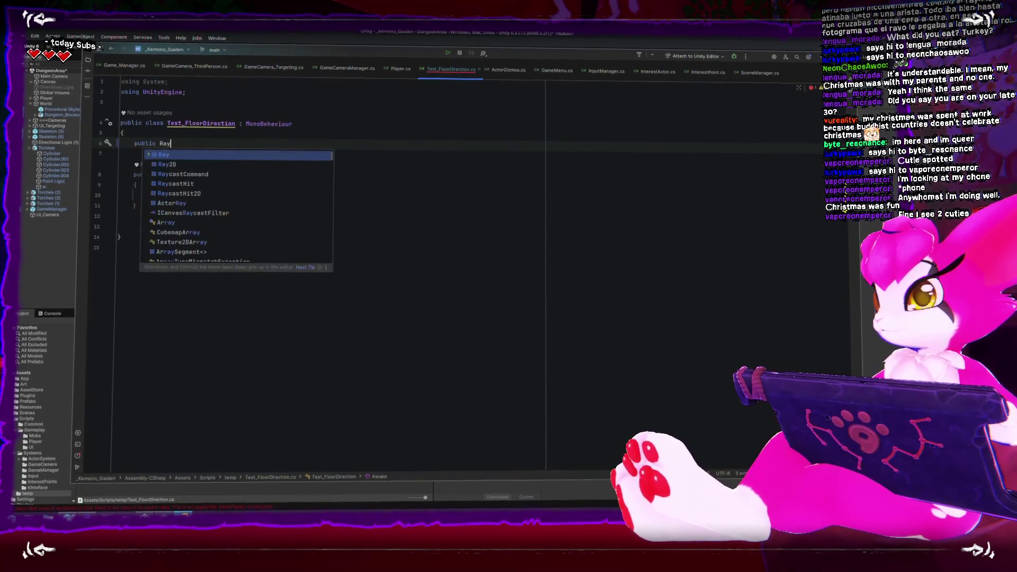
{"action": "key", "text": "BackSpace"}
{"action": "key", "text": "BackSpace"}
{"action": "key", "text": "BackSpace"}
{"action": "type", "text": "ray "}
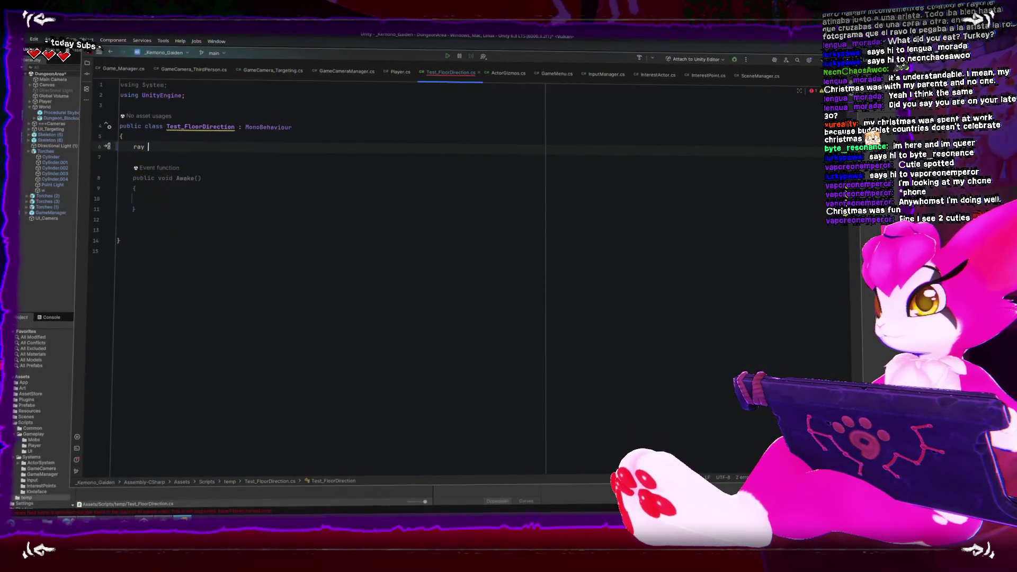
{"action": "type", "text": "ay ra"}
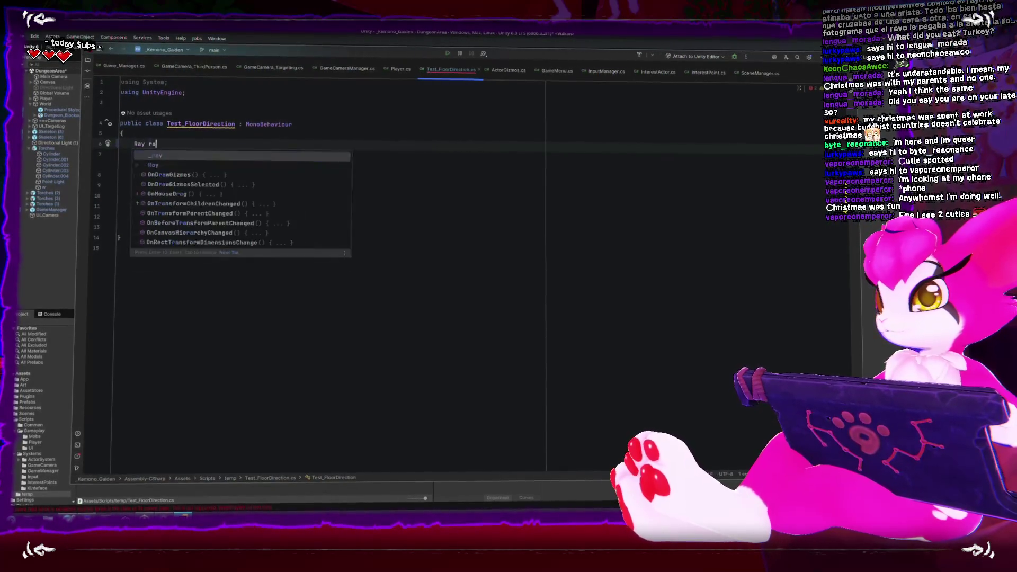
{"action": "type", "text": "y;"}
{"action": "key", "text": "Return"}
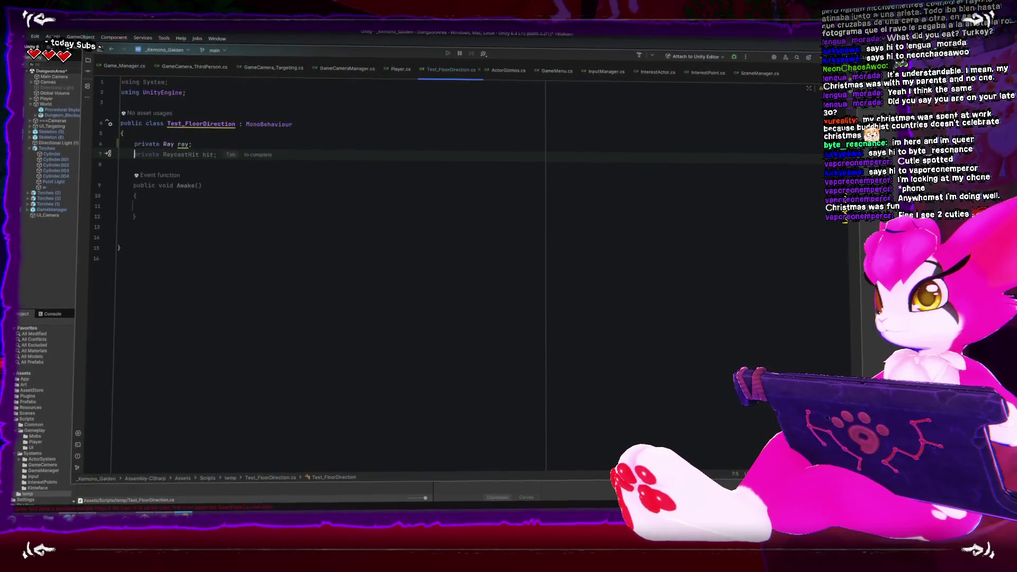
{"action": "type", "text": "private RaycastHit hit;"}
{"action": "key", "text": "Return"}
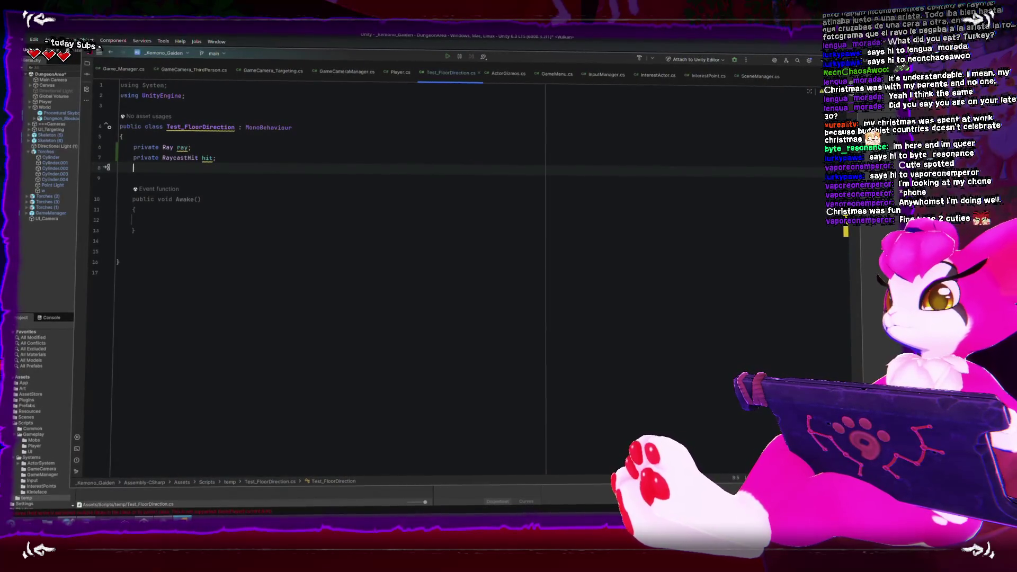
{"action": "key", "text": "Return"}
Step: Add a public Vector3 rayDirection field below them
{"action": "type", "text": "public vector3"}
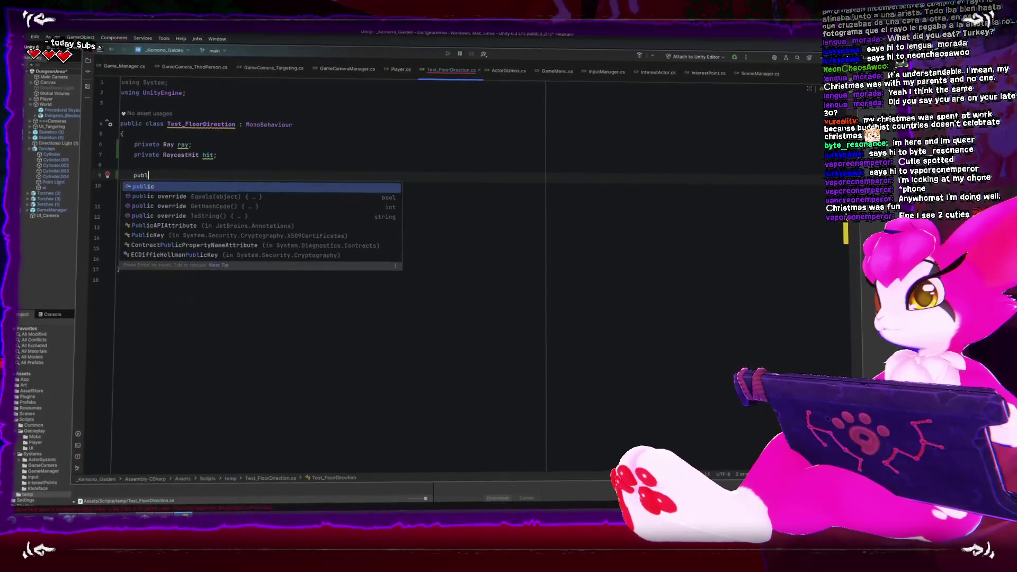
{"action": "key", "text": "Return"}
{"action": "type", "text": "rayDre"}
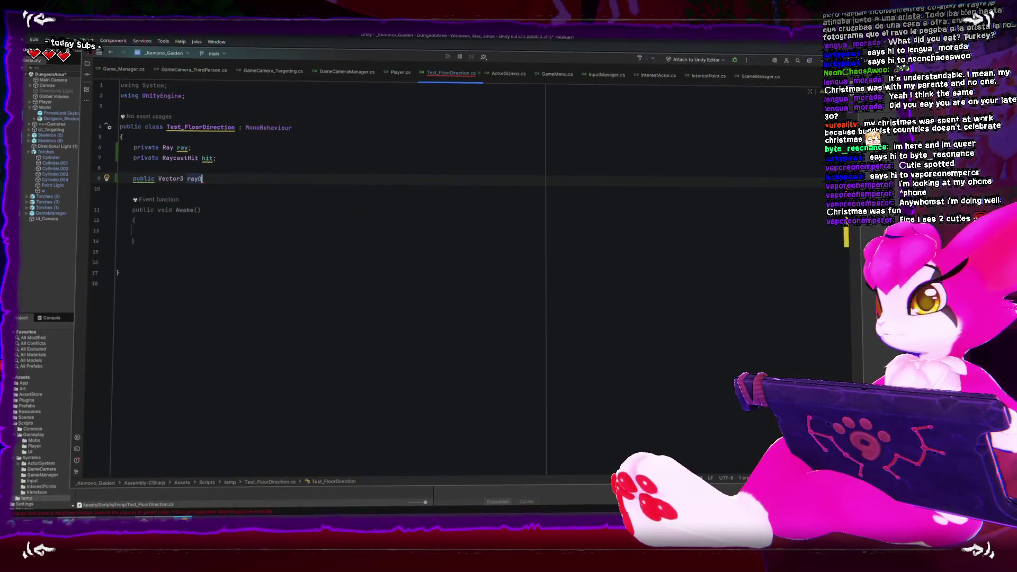
{"action": "key", "text": "Down"}
{"action": "key", "text": "Down"}
{"action": "key", "text": "Down"}
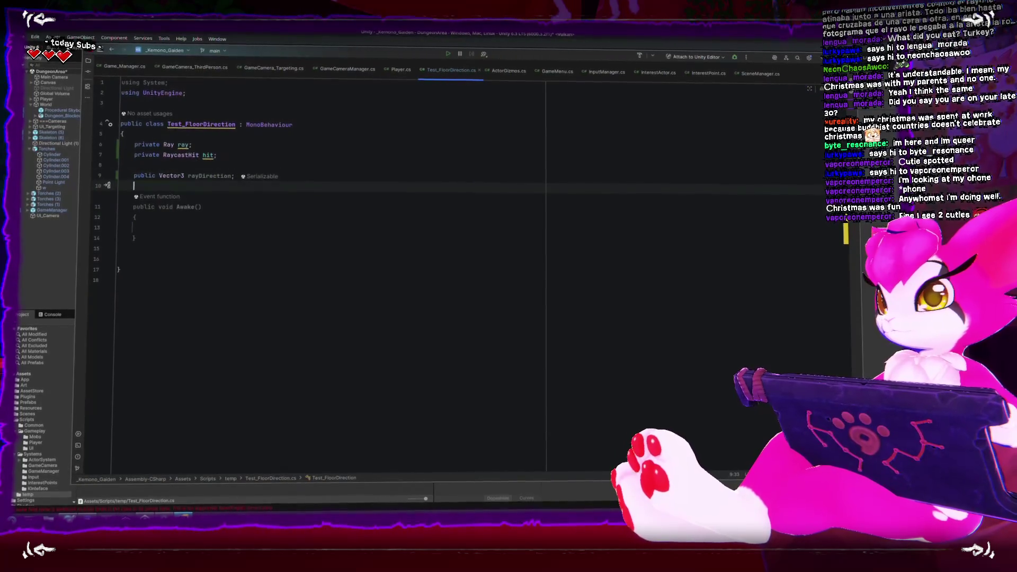
{"action": "key", "text": "Return"}
{"action": "key", "text": "Return"}
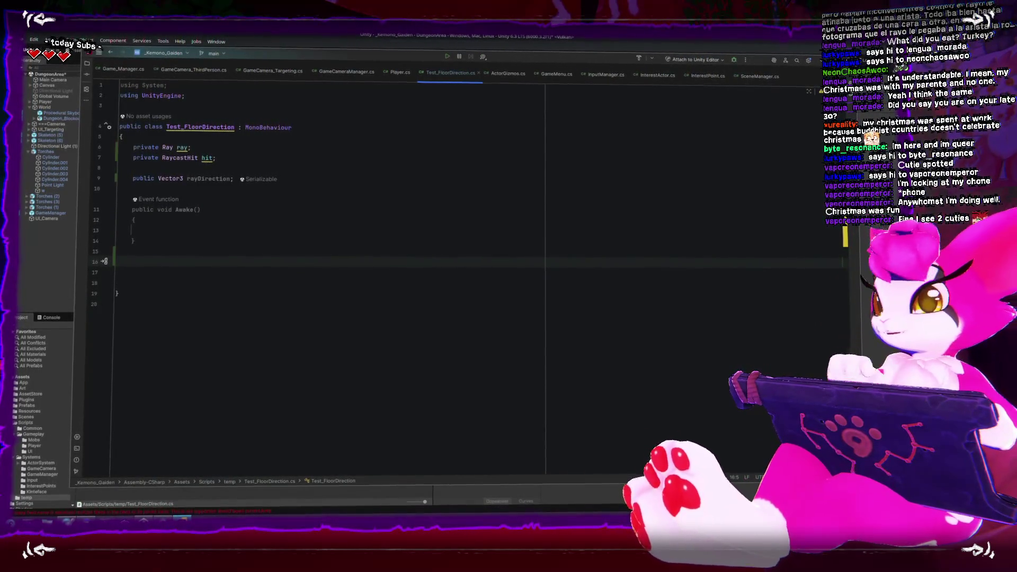
Step: Generate an empty Update method with autocomplete
{"action": "type", "text": "publi"}
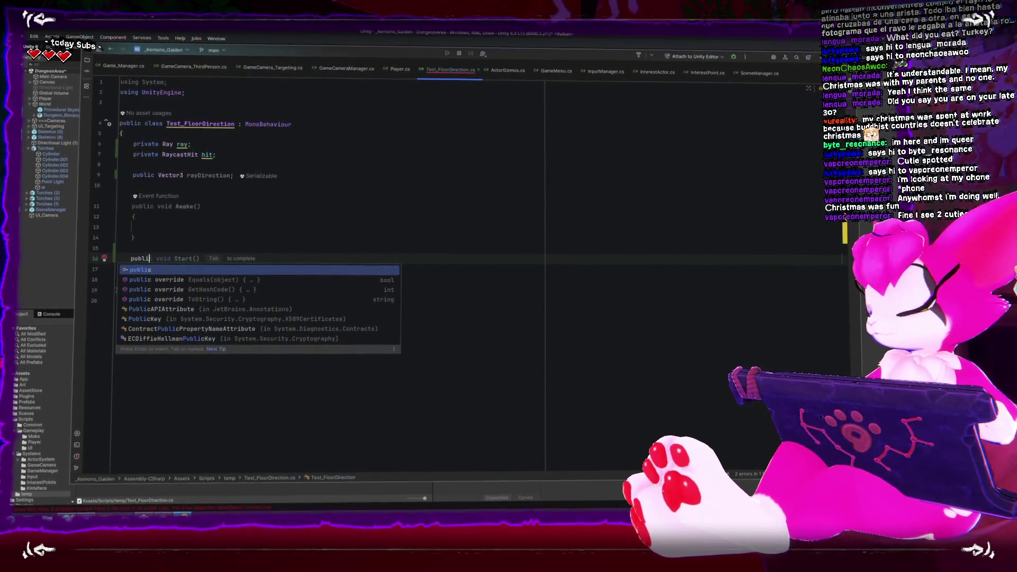
{"action": "key", "text": "BackSpace"}
{"action": "key", "text": "BackSpace"}
{"action": "key", "text": "BackSpace"}
{"action": "type", "text": "update"}
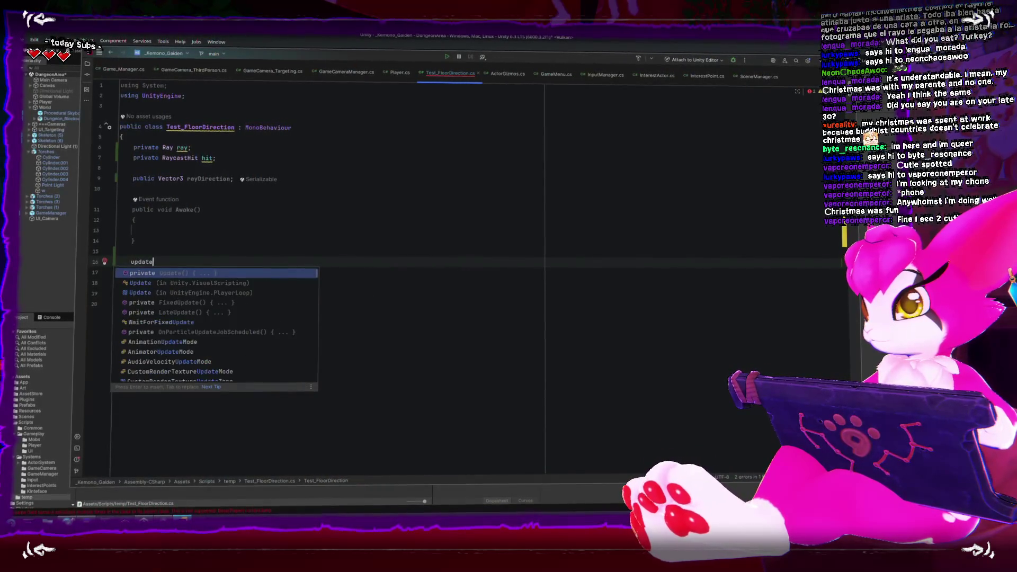
{"action": "key", "text": "Return"}
Step: Add an OnDrawGizmos method stub above Awake, removing its placeholder throw statement
{"action": "key", "text": "Up"}
{"action": "key", "text": "Up"}
{"action": "key", "text": "Up"}
{"action": "key", "text": "Return"}
{"action": "type", "text": "ondraw"}
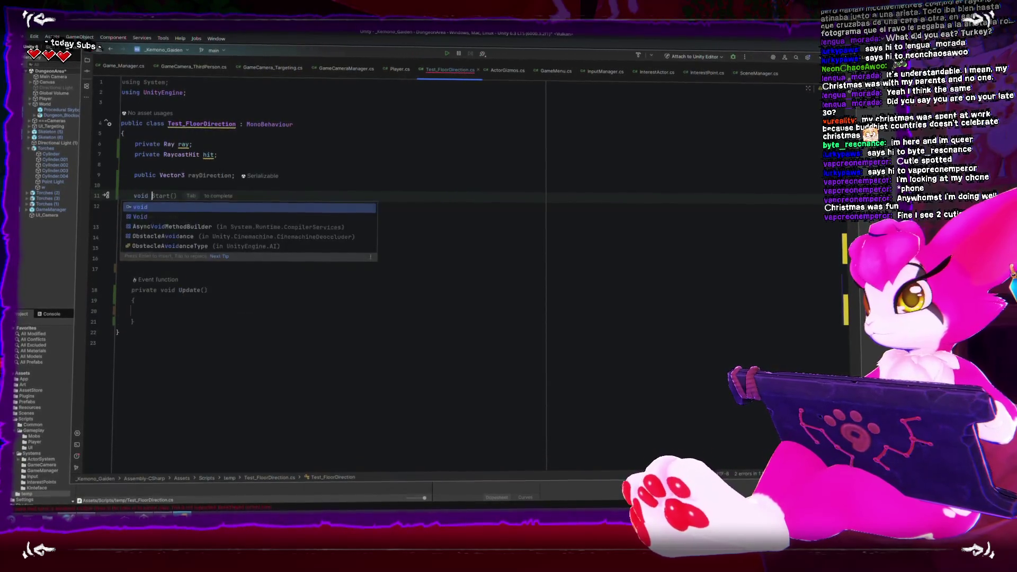
{"action": "key", "text": "Return"}
{"action": "key", "text": "BackSpace"}
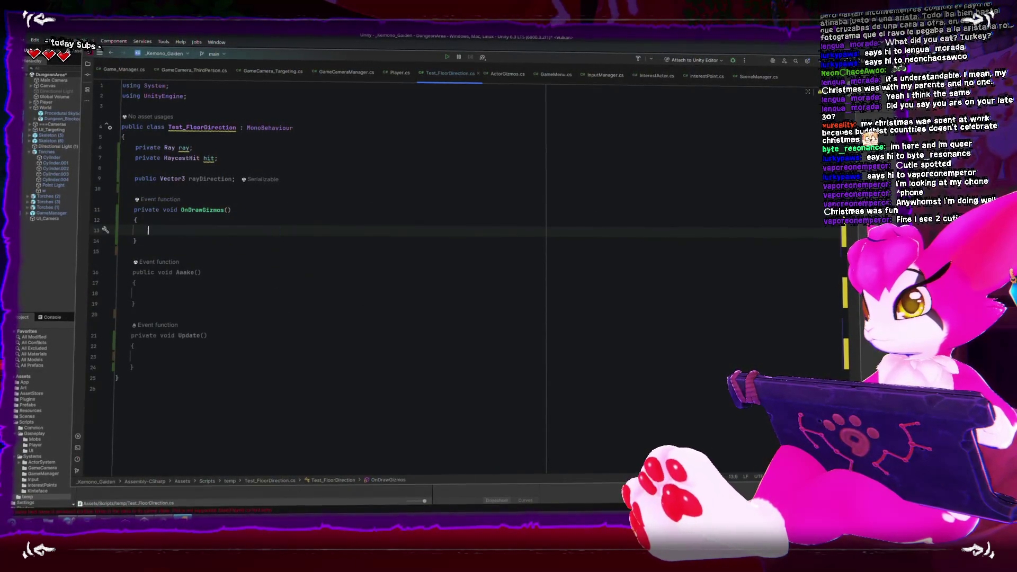
Step: Write Gizmos.DrawLine(transform.position, transform.forward) inside OnDrawGizmos
{"action": "type", "text": "Gizmo"}
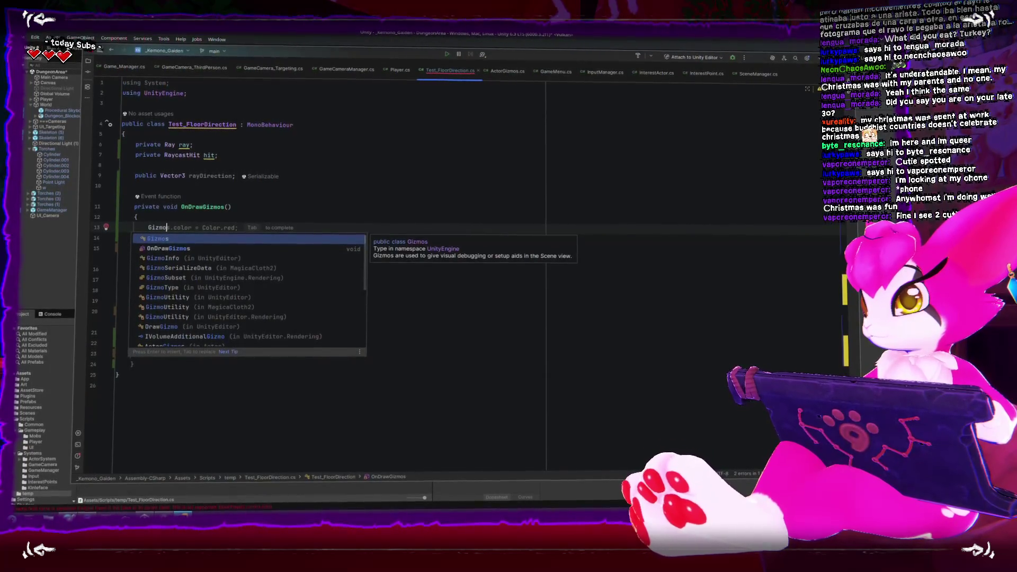
{"action": "type", "text": "s.d"}
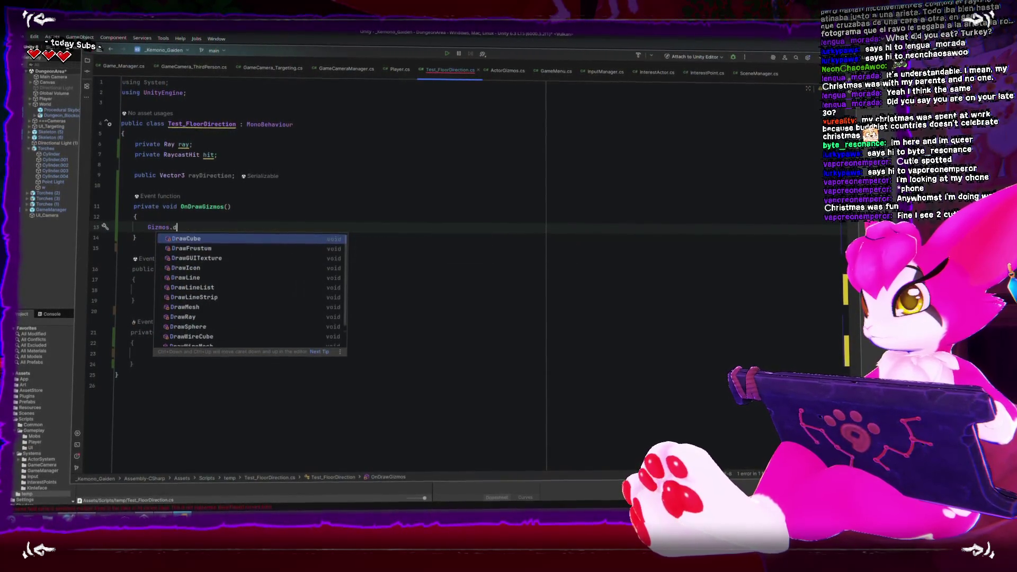
{"action": "type", "text": "rawl"}
{"action": "key", "text": "Return"}
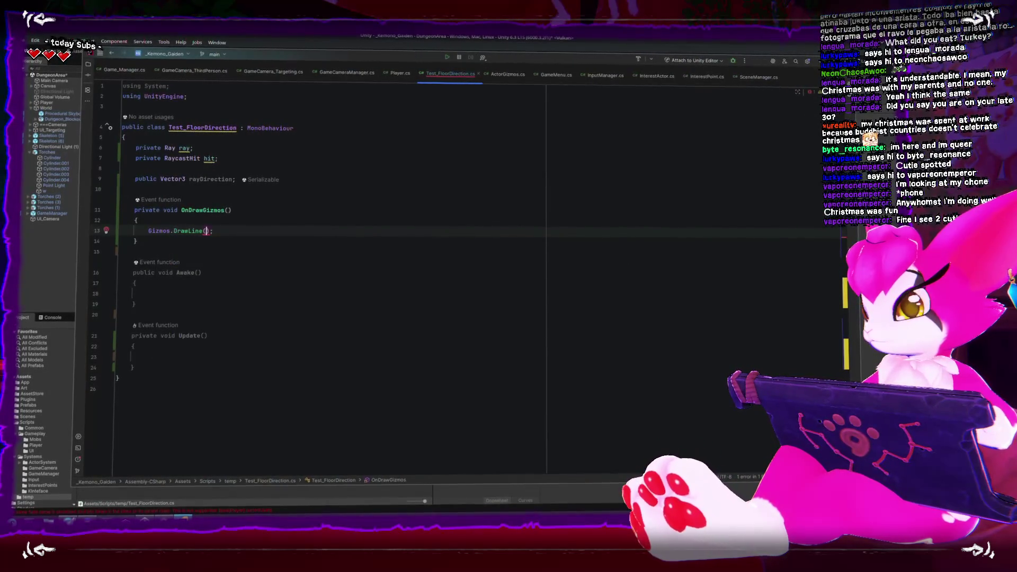
{"action": "type", "text": "transform.position"}
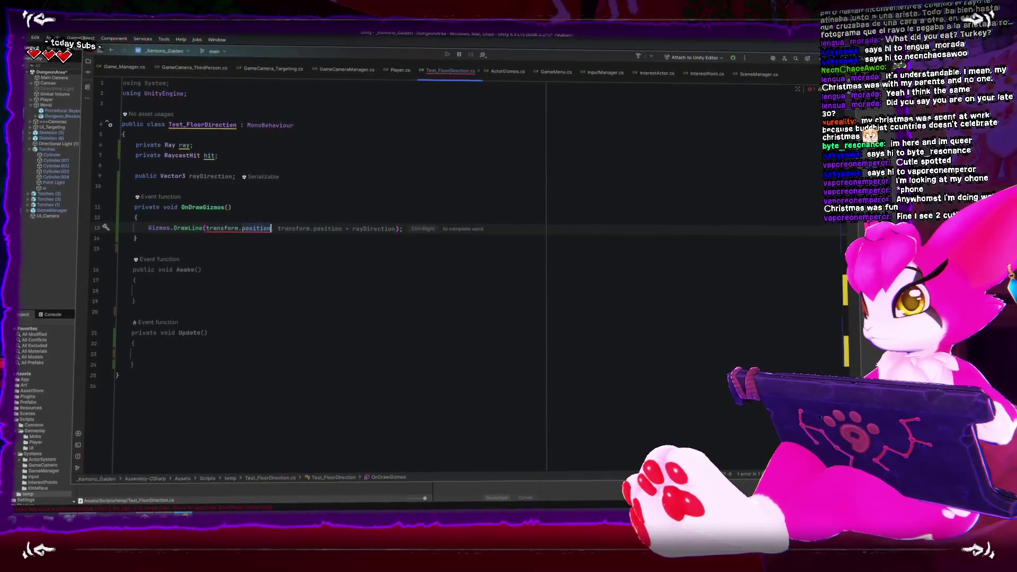
{"action": "type", "text": ", transform.position"}
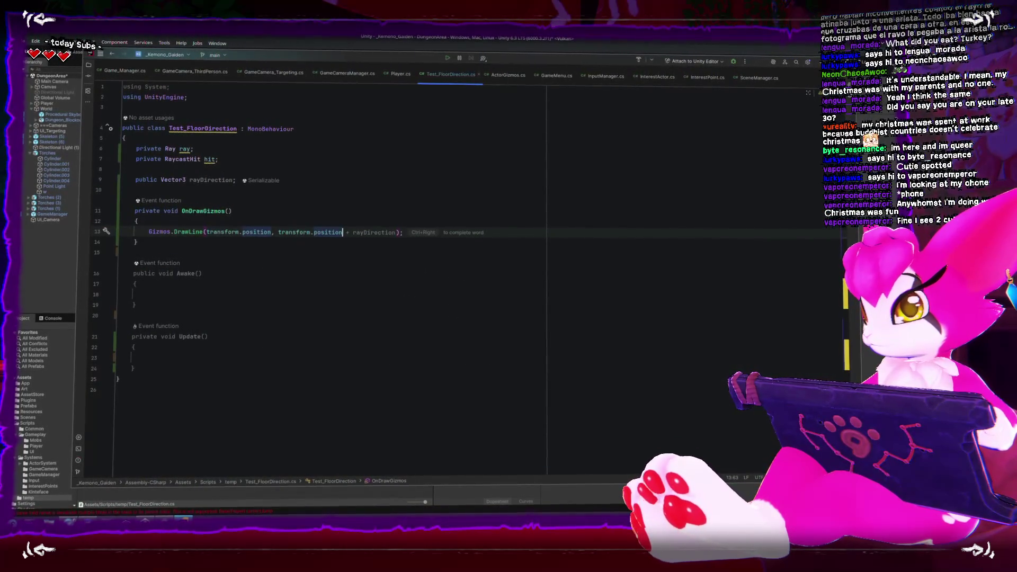
{"action": "key", "text": "BackSpace"}
{"action": "key", "text": "BackSpace"}
{"action": "key", "text": "BackSpace"}
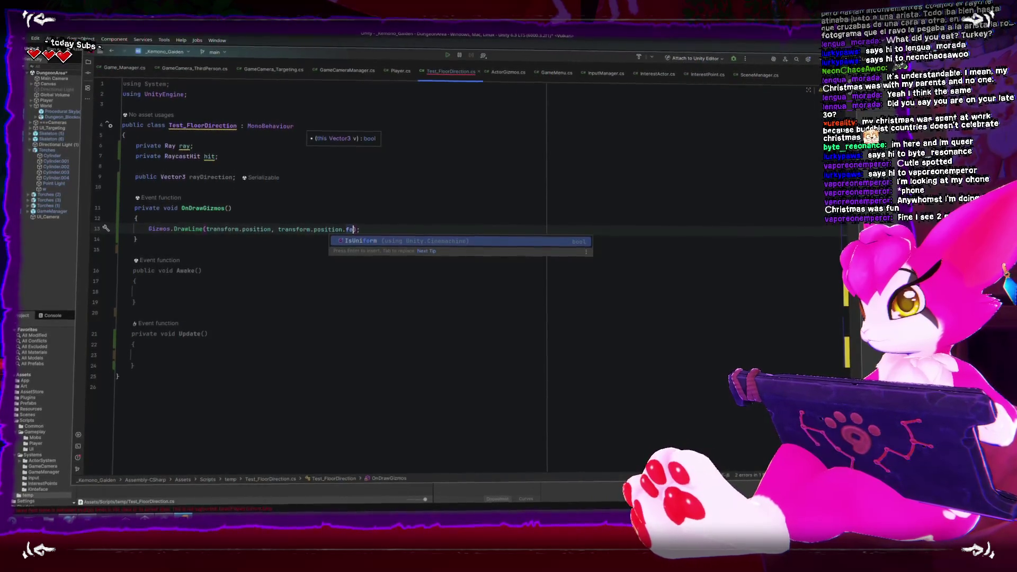
{"action": "type", "text": "forward"}
{"action": "key", "text": "Return"}
{"action": "key", "text": "End"}
{"action": "key", "text": "Return"}
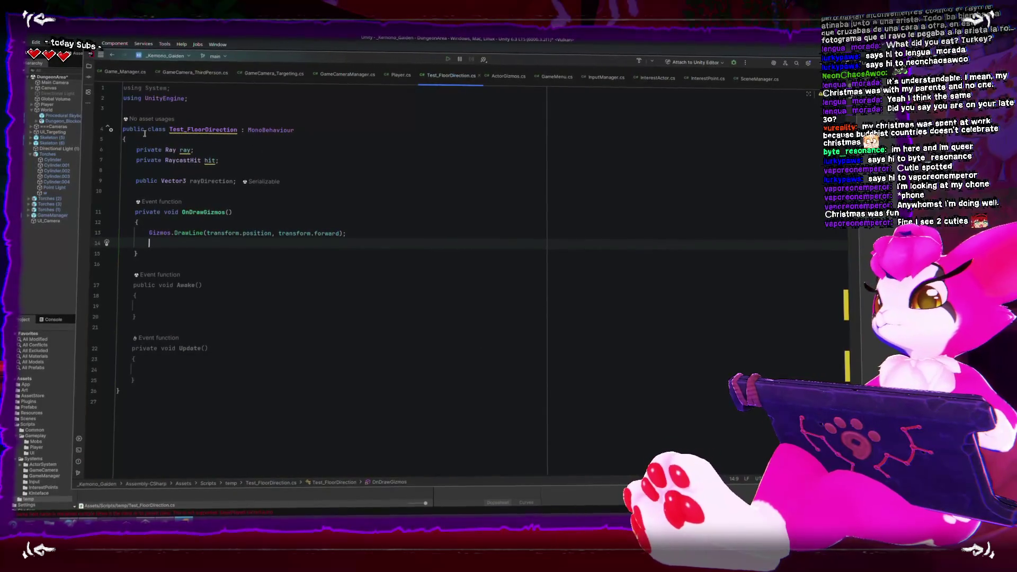
Step: Switch to Unity and add a 3D Cube to the scene
{"action": "key", "text": "alt+Tab"}
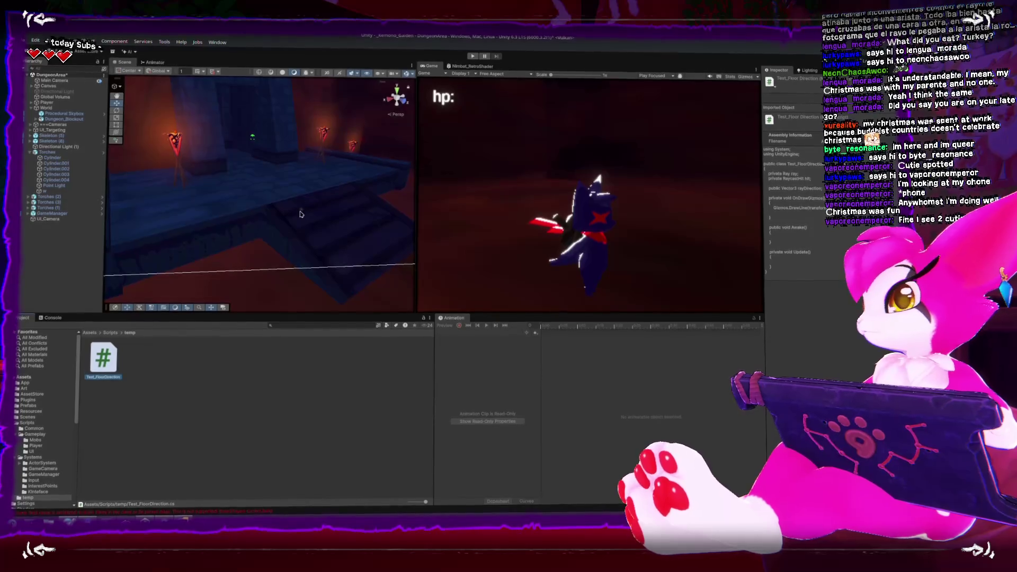
{"action": "left_click", "coordinate": [81, 41]}
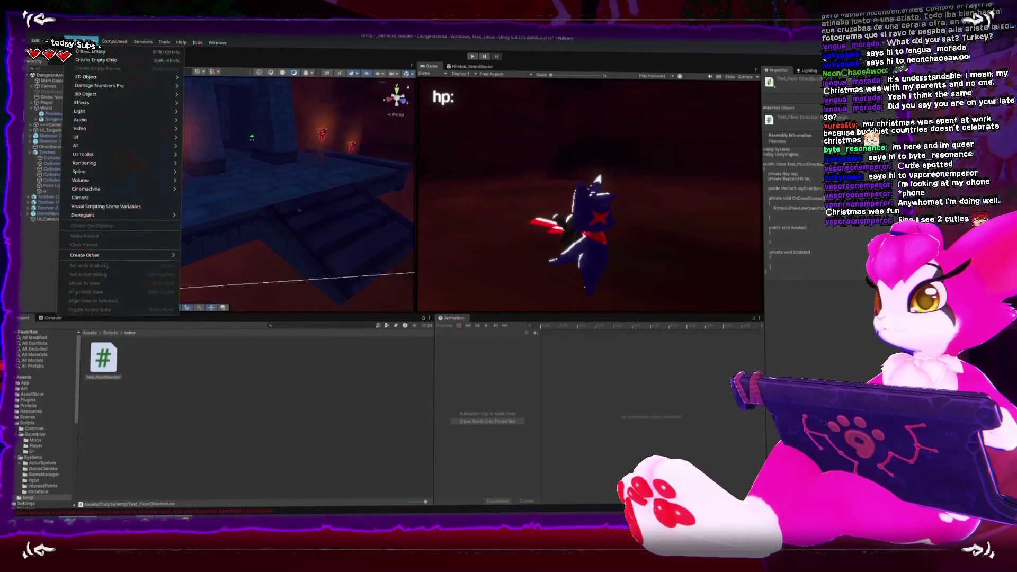
{"action": "mouse_move", "coordinate": [84, 94]}
{"action": "left_click", "coordinate": [199, 93]}
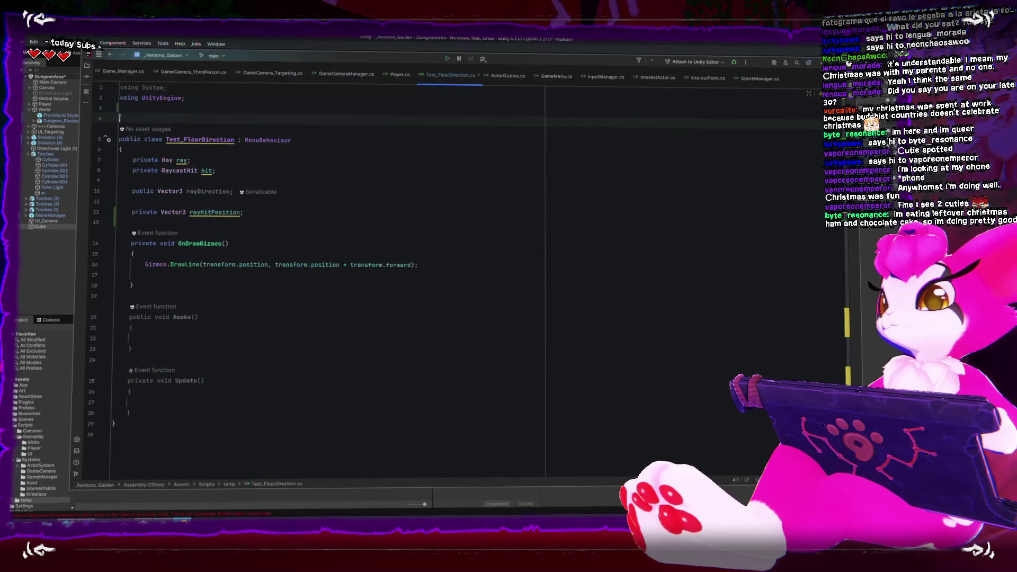
Step: Add the ExecuteInEditMode attribute and delete the Awake method
{"action": "type", "text": "execute"}
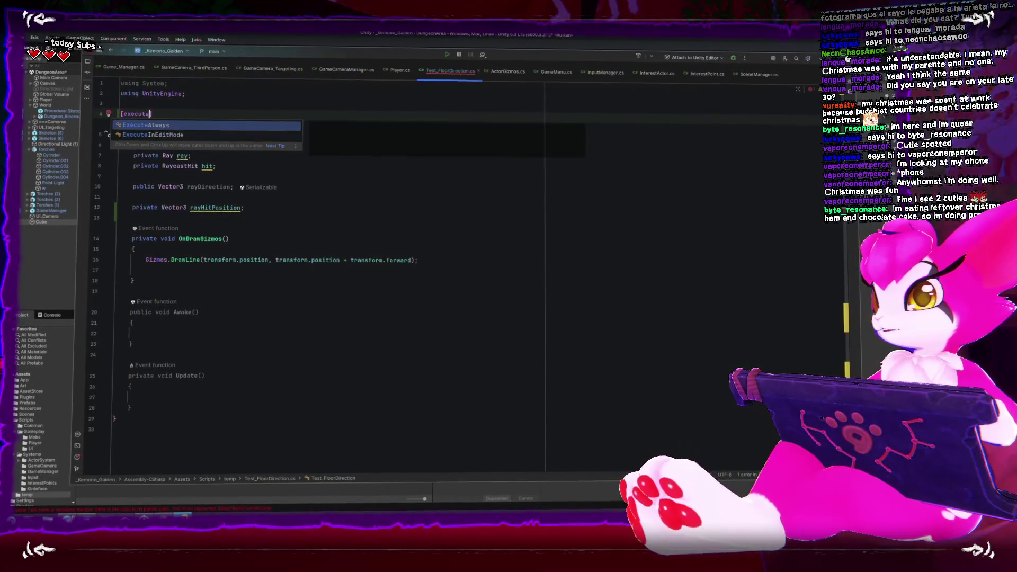
{"action": "key", "text": "Return"}
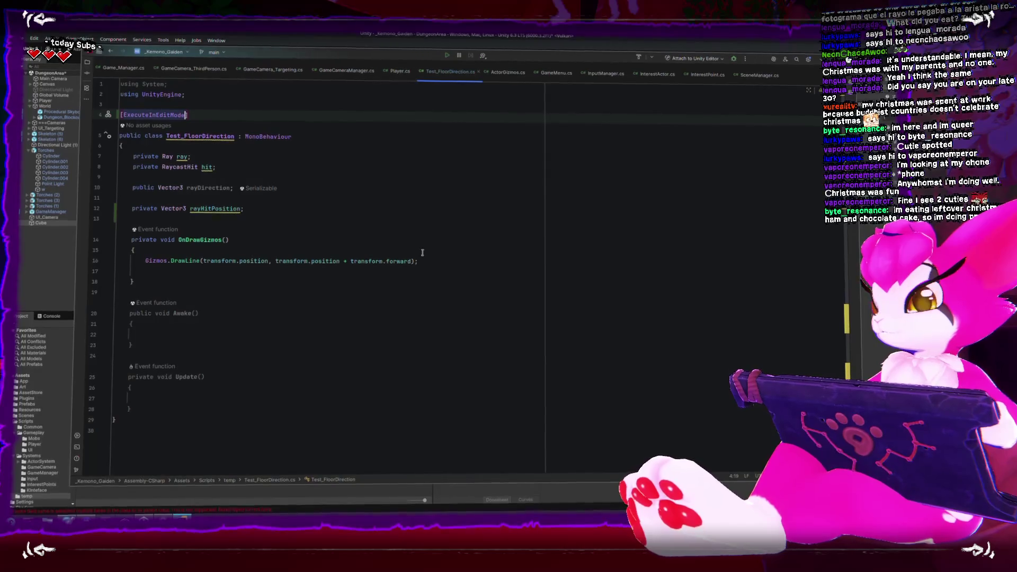
{"action": "left_click", "coordinate": [463, 351]}
{"action": "left_click", "coordinate": [200, 359]}
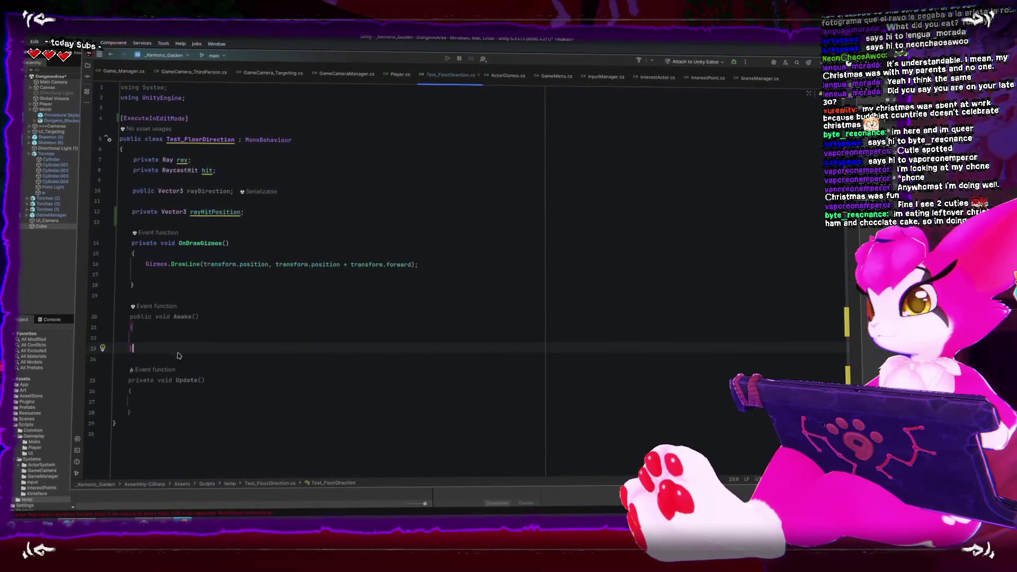
{"action": "left_click_drag", "start_coordinate": [179, 356], "coordinate": [105, 307]}
{"action": "key", "text": "BackSpace"}
{"action": "key", "text": "Down"}
{"action": "key", "text": "Down"}
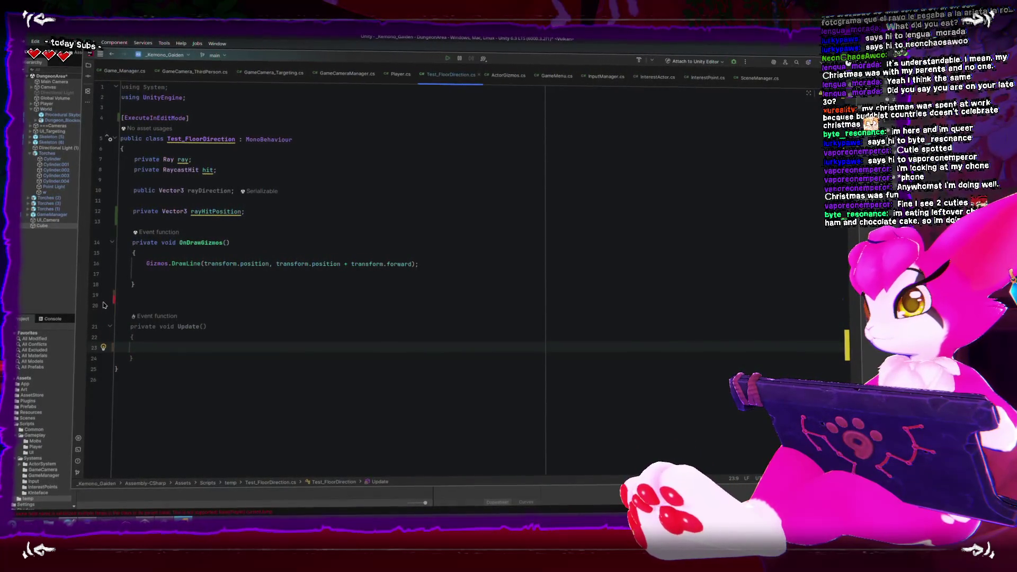
Step: Write ray.direction = rayDirection; inside Update
{"action": "type", "text": "ray"}
{"action": "left_click", "coordinate": [217, 169]}
{"action": "mouse_move", "coordinate": [168, 155]}
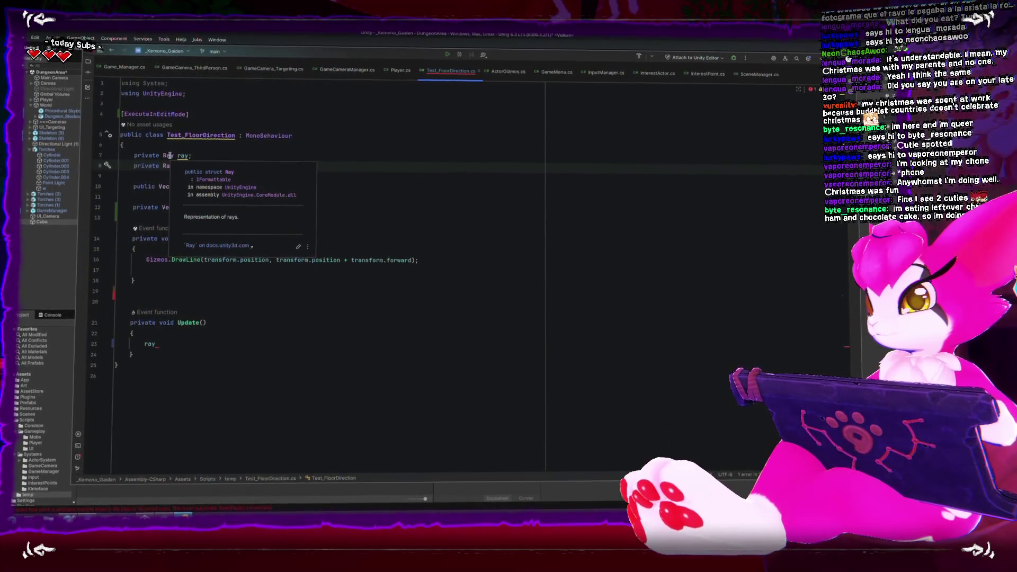
{"action": "left_click", "coordinate": [154, 343]}
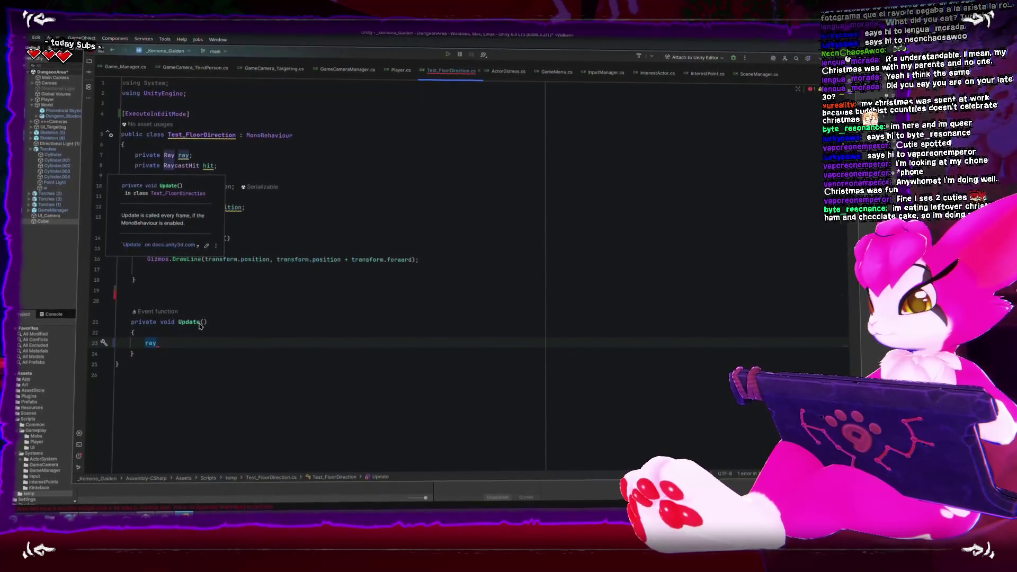
{"action": "type", "text": "."}
{"action": "type", "text": "direction"}
{"action": "key", "text": "Return"}
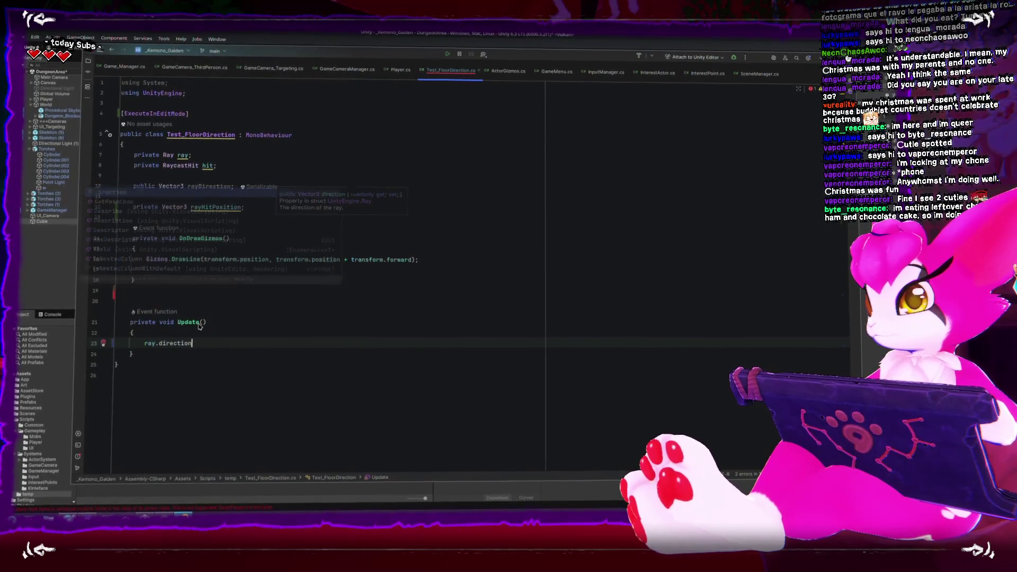
{"action": "type", "text": " = r"}
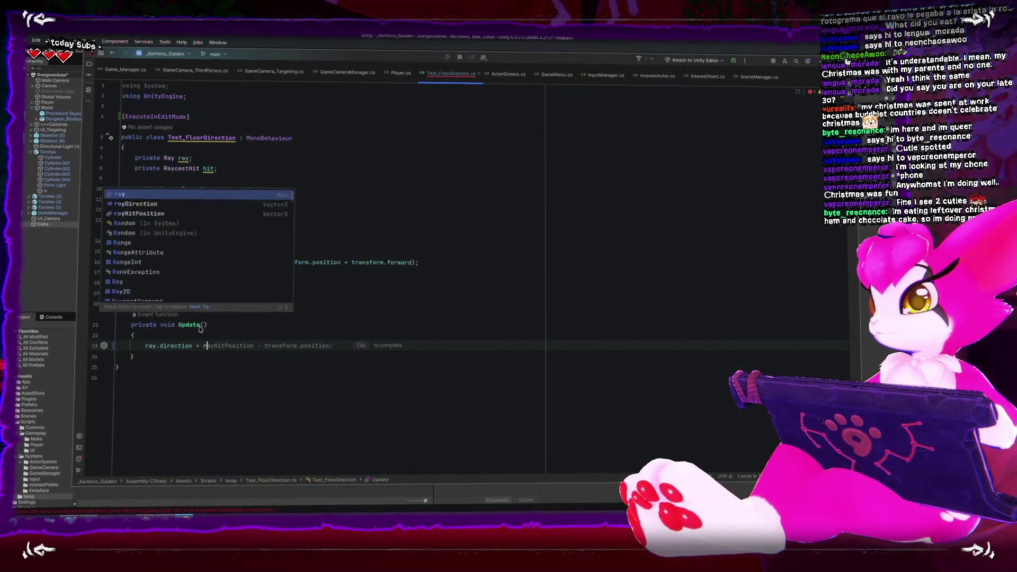
{"action": "key", "text": "Down"}
{"action": "key", "text": "Return"}
{"action": "type", "text": ";"}
{"action": "key", "text": "Return"}
Step: Change the ray direction to Vector3.down and accept the rayHitPosition = transform.position line
{"action": "left_click", "coordinate": [231, 185]}
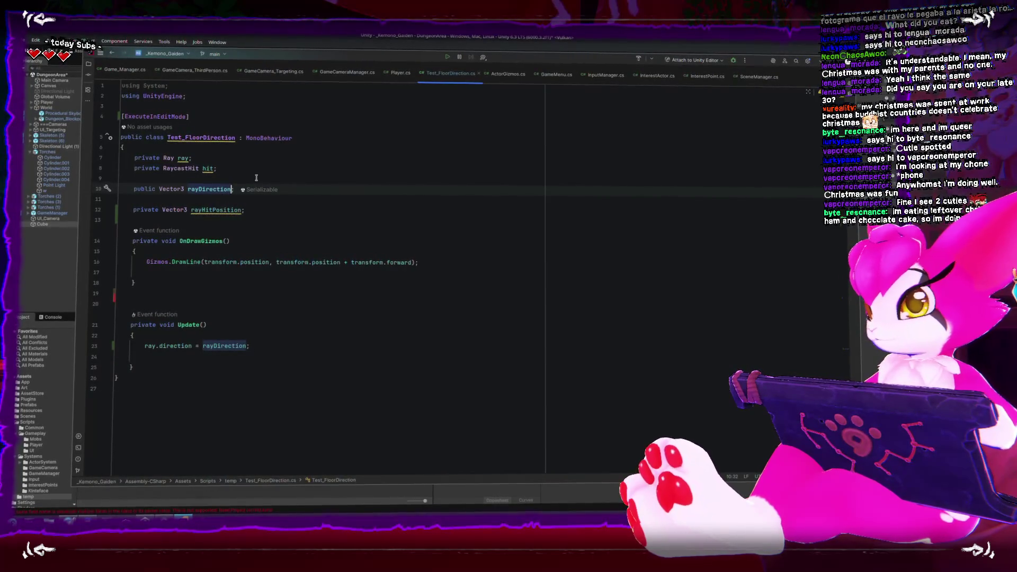
{"action": "type", "text": ";"}
{"action": "left_click", "coordinate": [291, 356]}
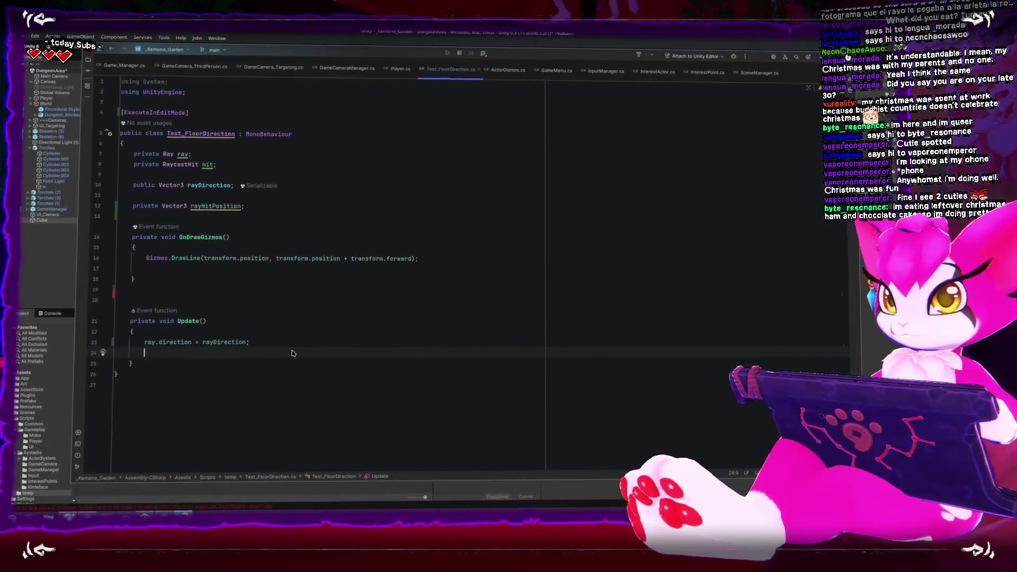
{"action": "double_click", "coordinate": [232, 342]}
{"action": "type", "text": "Vector3.do"}
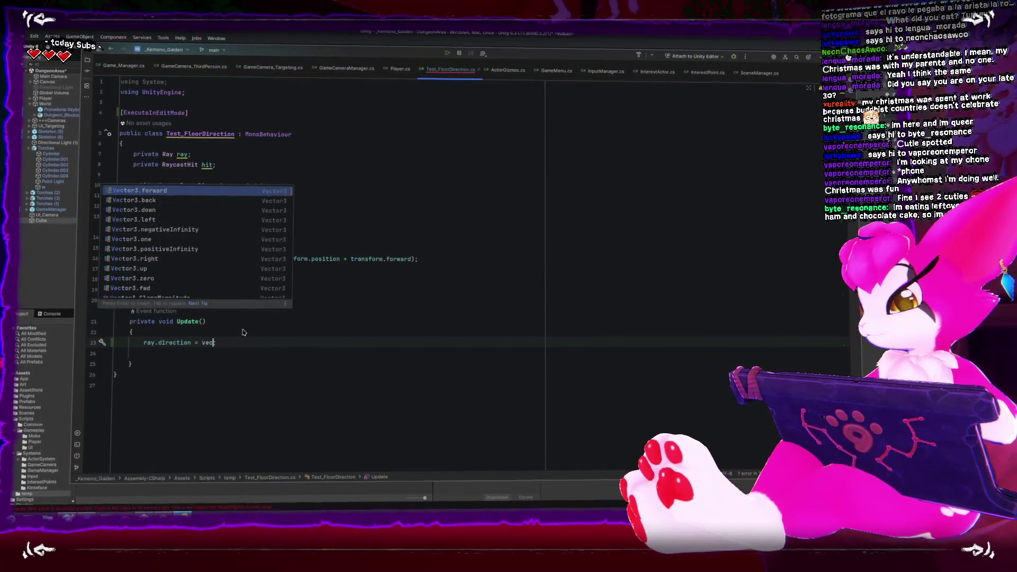
{"action": "key", "text": "Return"}
{"action": "type", "text": ";"}
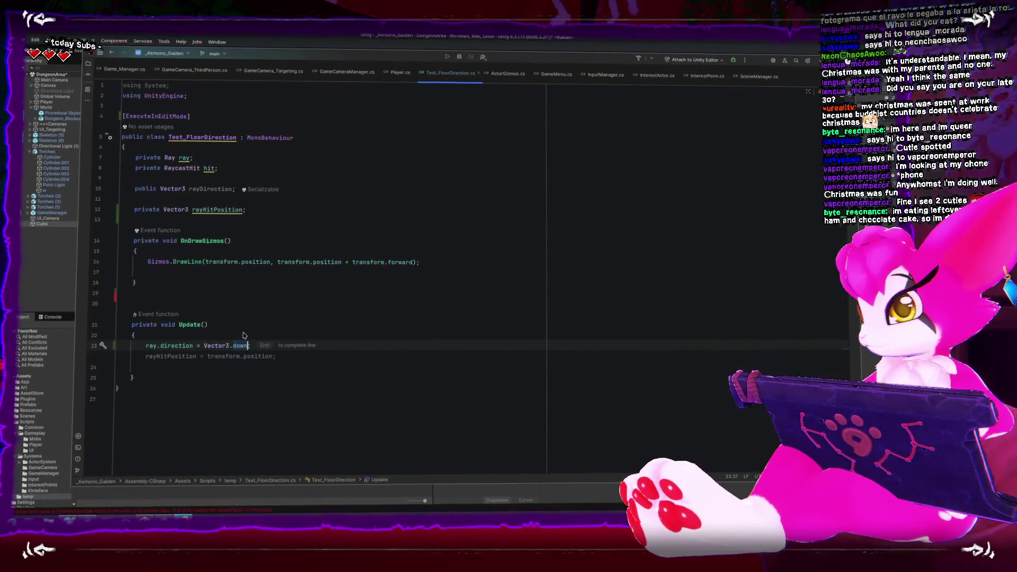
{"action": "key", "text": "Return"}
{"action": "type", "text": "ray"}
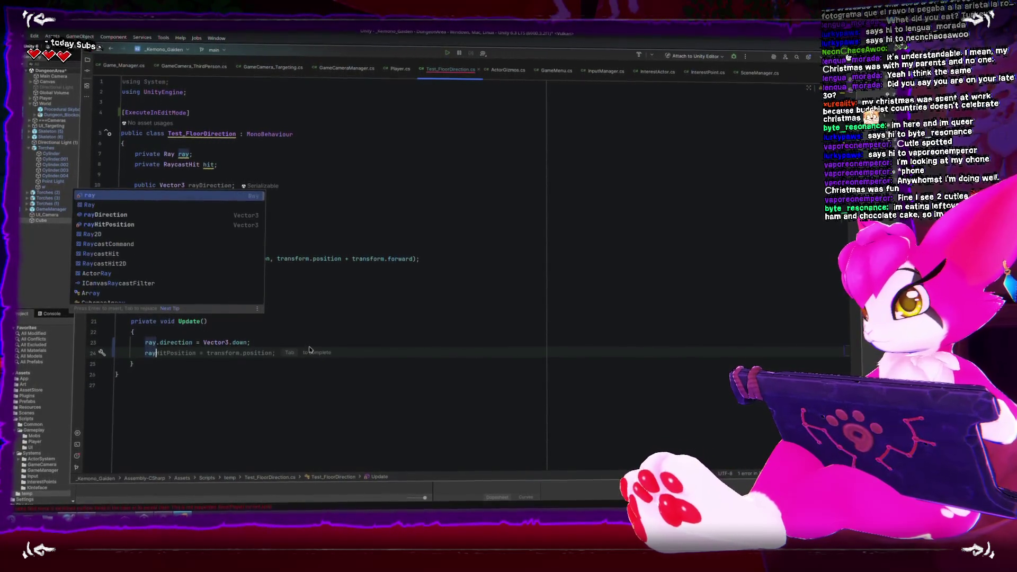
{"action": "key", "text": "Tab"}
{"action": "key", "text": "Return"}
{"action": "key", "text": "Return"}
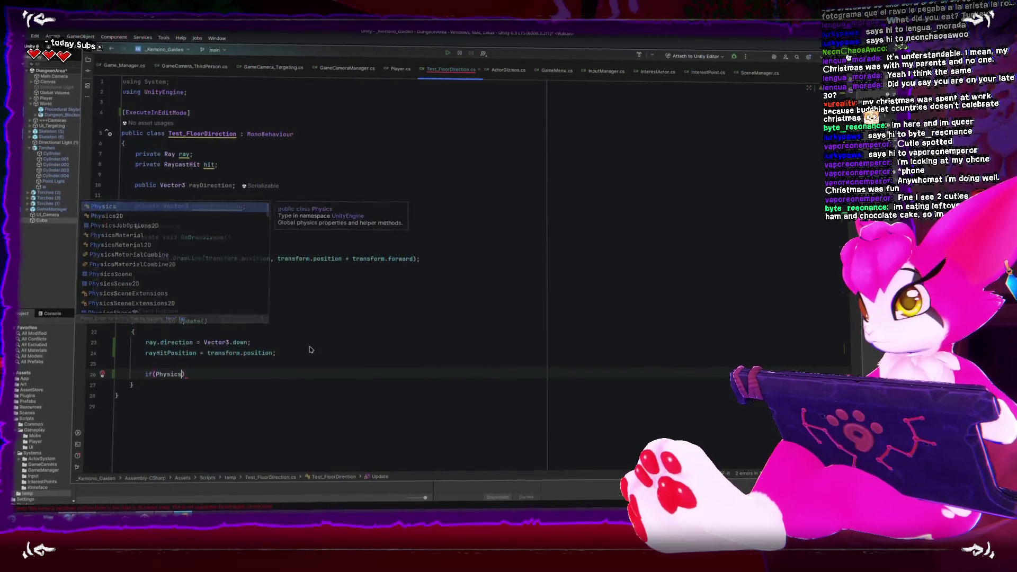
Step: Insert Physics into the if condition and browse the Raycast overload signatures
{"action": "key", "text": "Return"}
{"action": "type", "text": ".ray"}
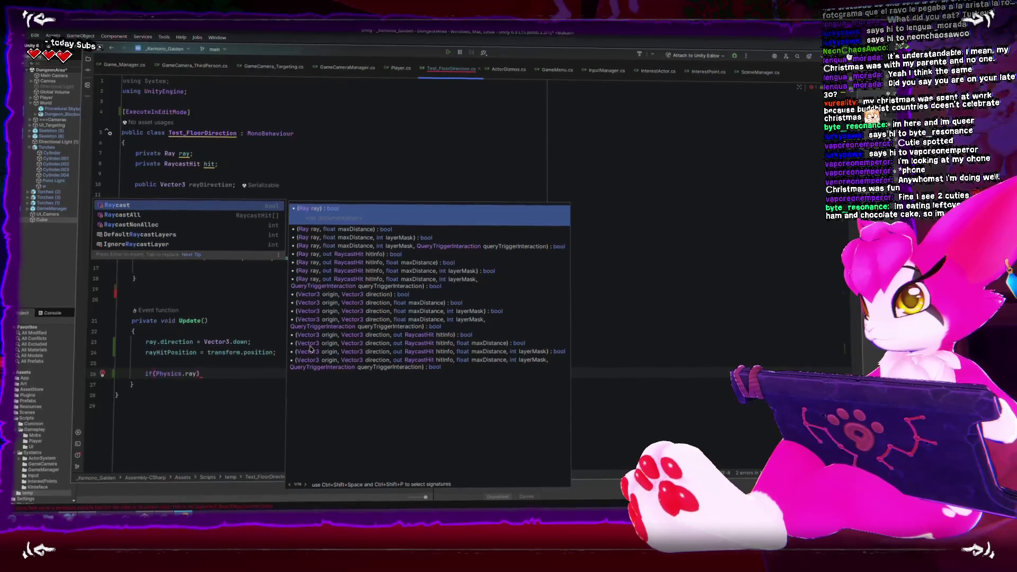
{"action": "key", "text": "Down"}
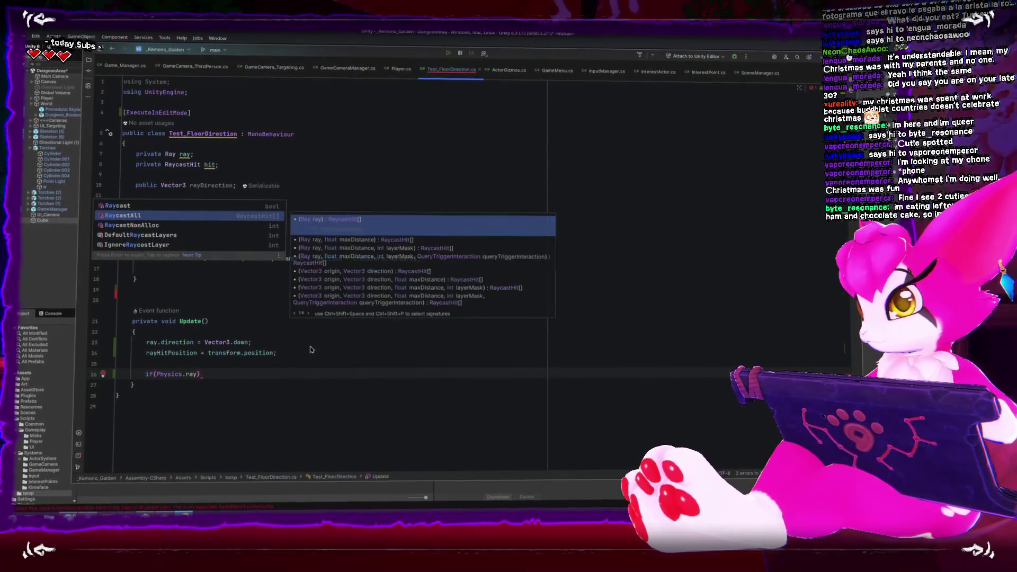
{"action": "key", "text": "Up"}
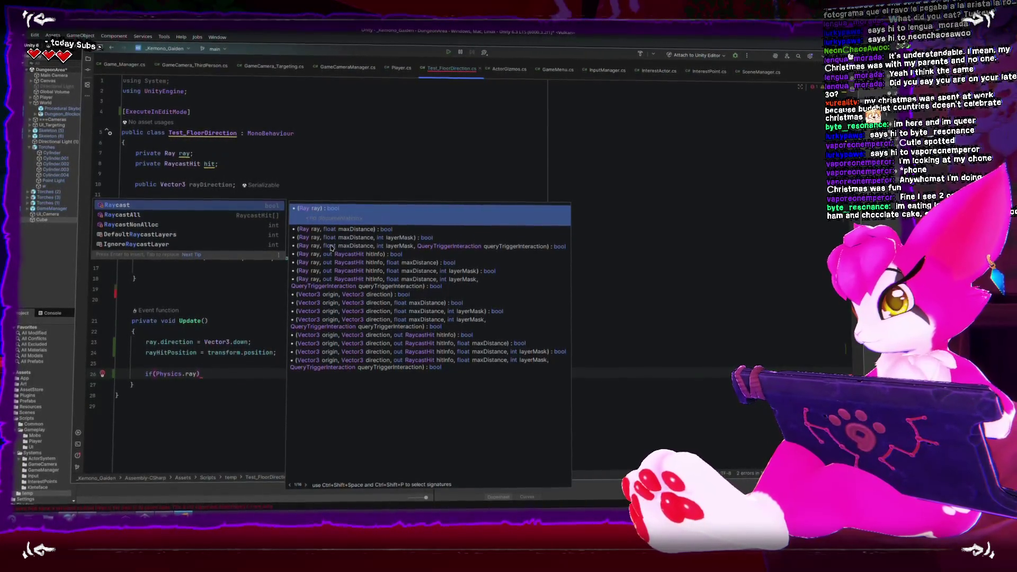
{"action": "key", "text": "ctrl+f"}
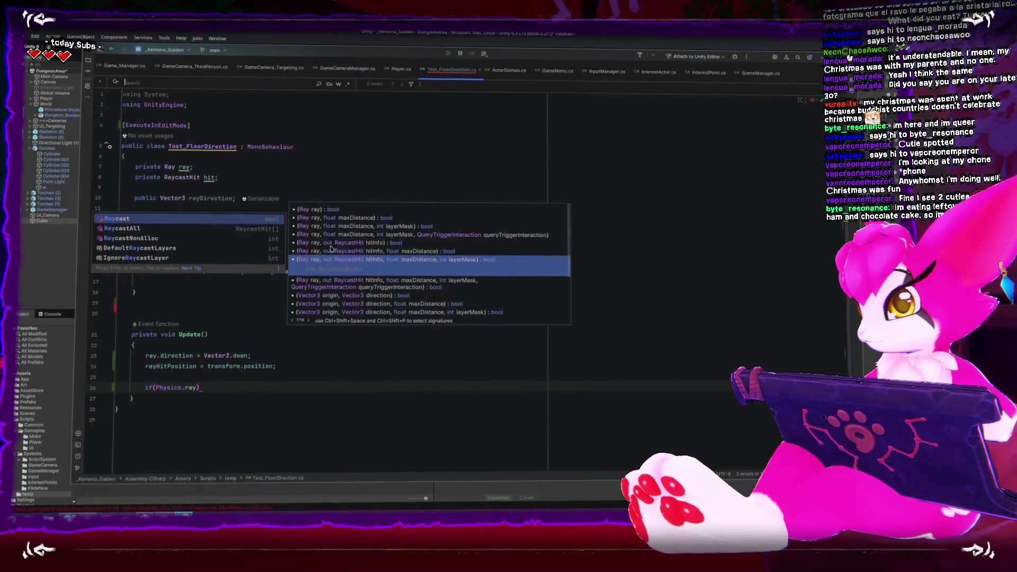
{"action": "key", "text": "ctrl+shift+space"}
{"action": "key", "text": "ctrl+shift+space"}
{"action": "key", "text": "ctrl+shift+space"}
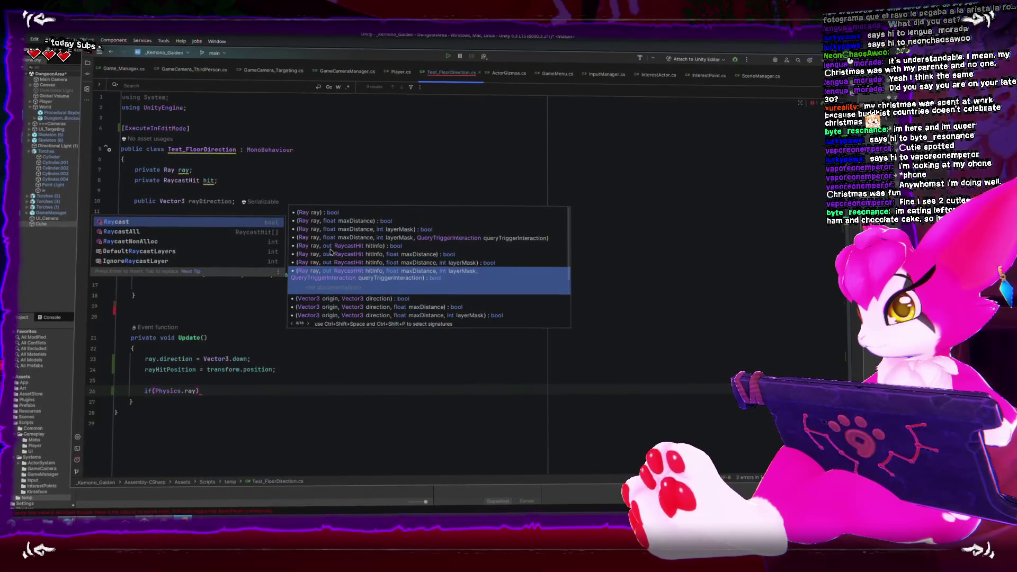
{"action": "key", "text": "ctrl+shift+space"}
{"action": "key", "text": "ctrl+shift+space"}
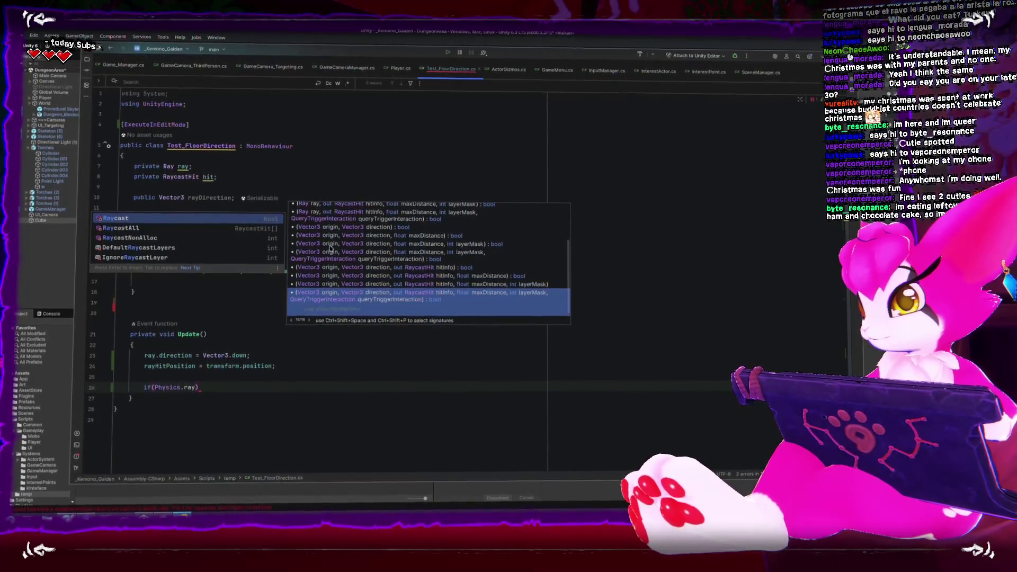
{"action": "key", "text": "ctrl+shift+space"}
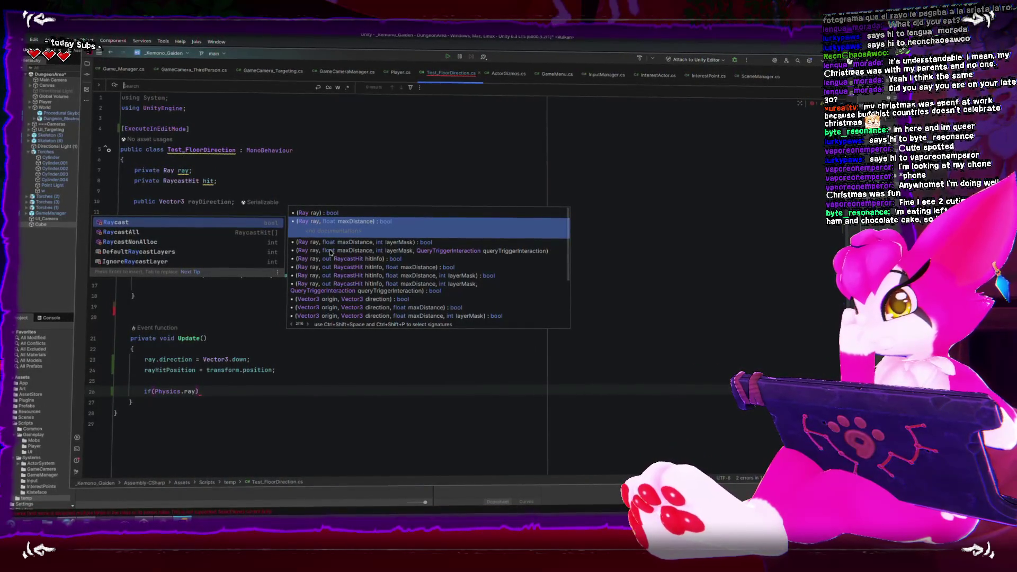
{"action": "key", "text": "ctrl+shift+space"}
{"action": "key", "text": "ctrl+shift+space"}
{"action": "key", "text": "ctrl+shift+space"}
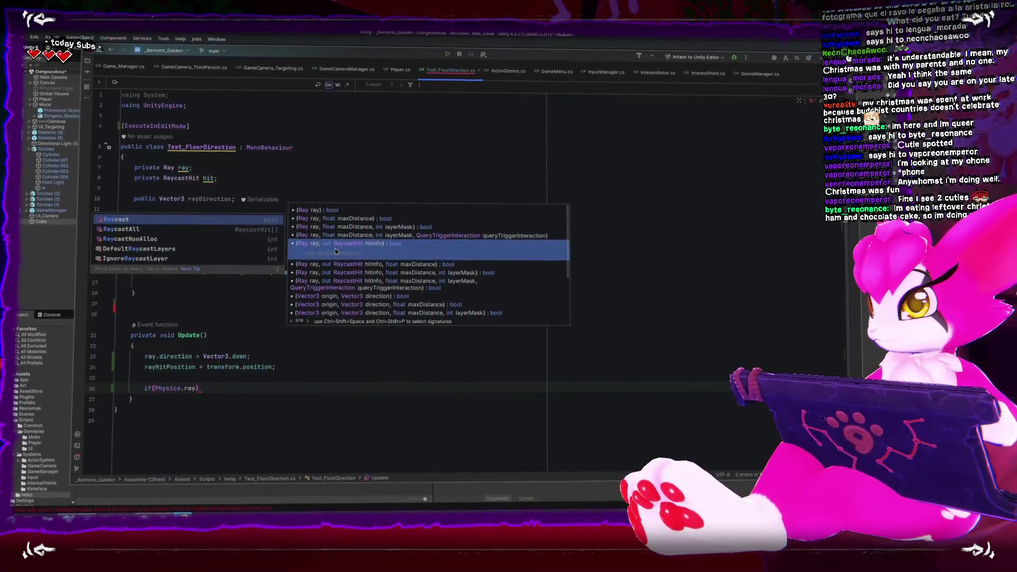
{"action": "key", "text": "Escape"}
{"action": "key", "text": "Escape"}
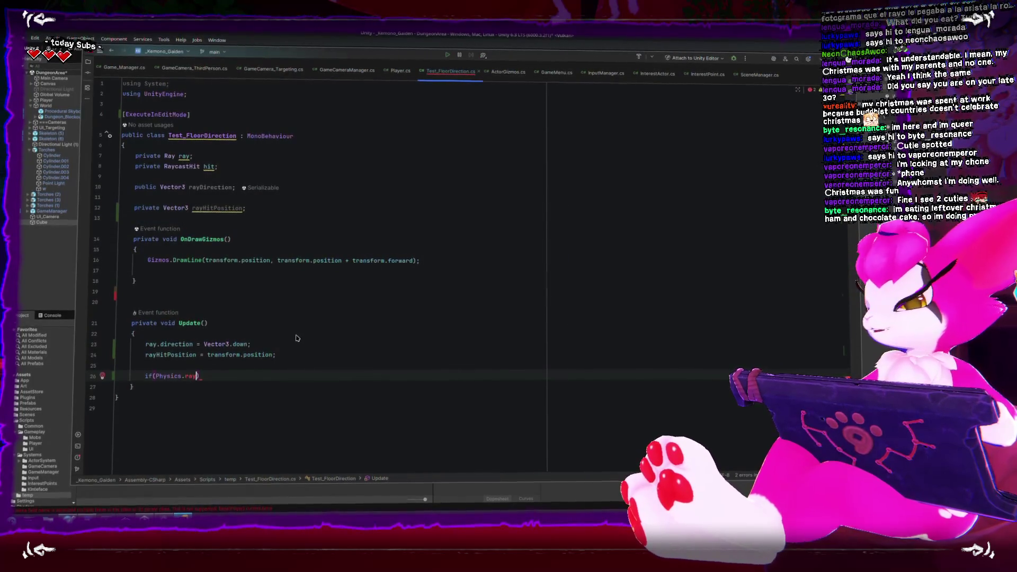
Step: Complete the condition as Physics.Raycast(ray, out hit) with an empty if-block
{"action": "key", "text": "Down"}
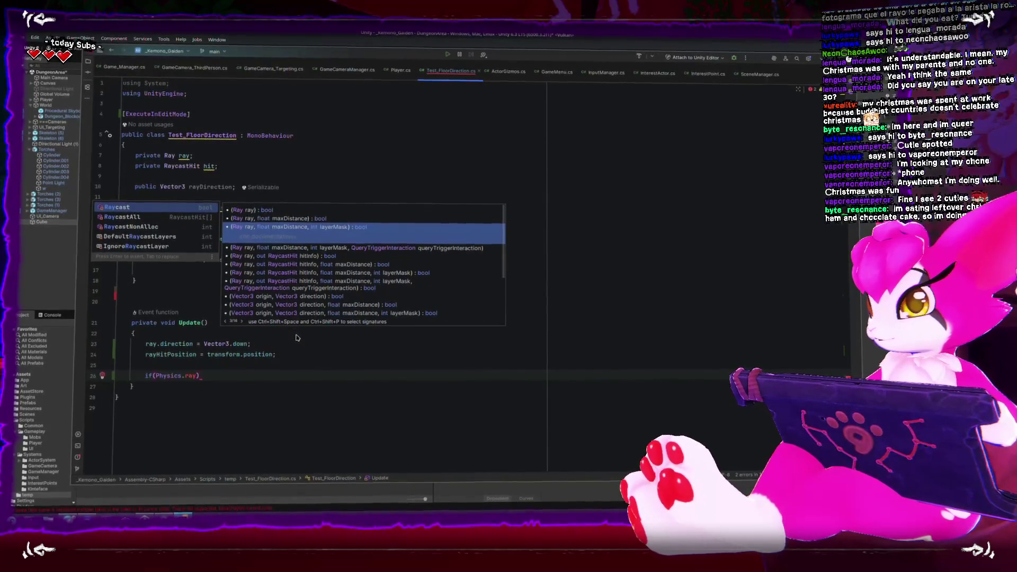
{"action": "key", "text": "Return"}
{"action": "key", "text": "Left"}
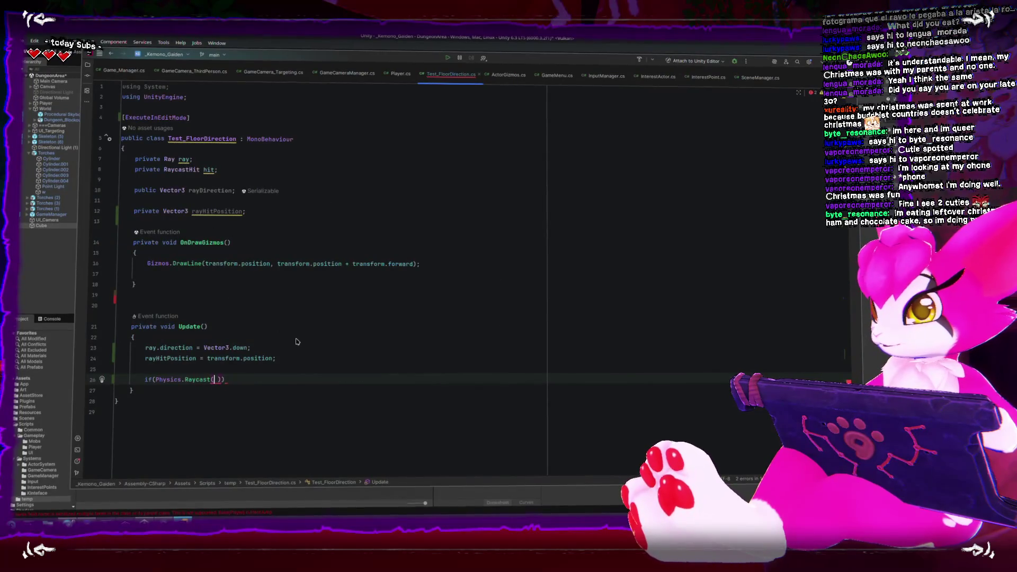
{"action": "type", "text": "ray,"}
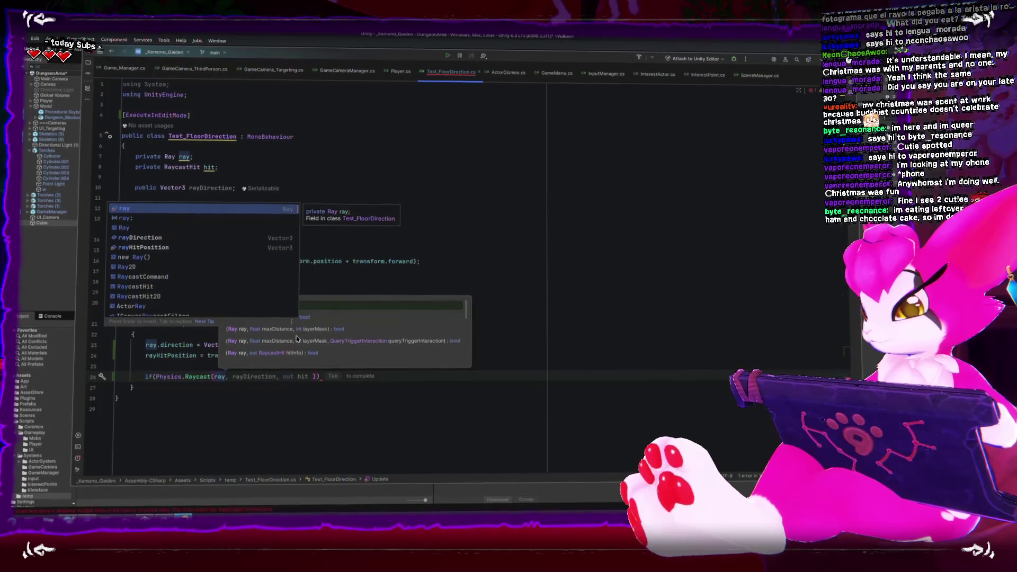
{"action": "type", "text": " out hi"}
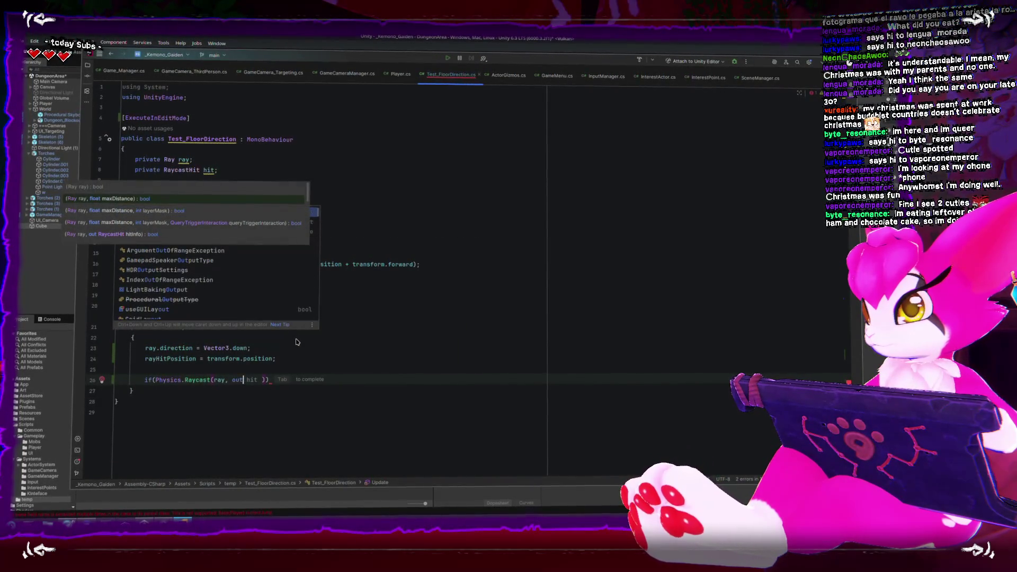
{"action": "type", "text": "t"}
{"action": "key", "text": "ctrl+shift+Return"}
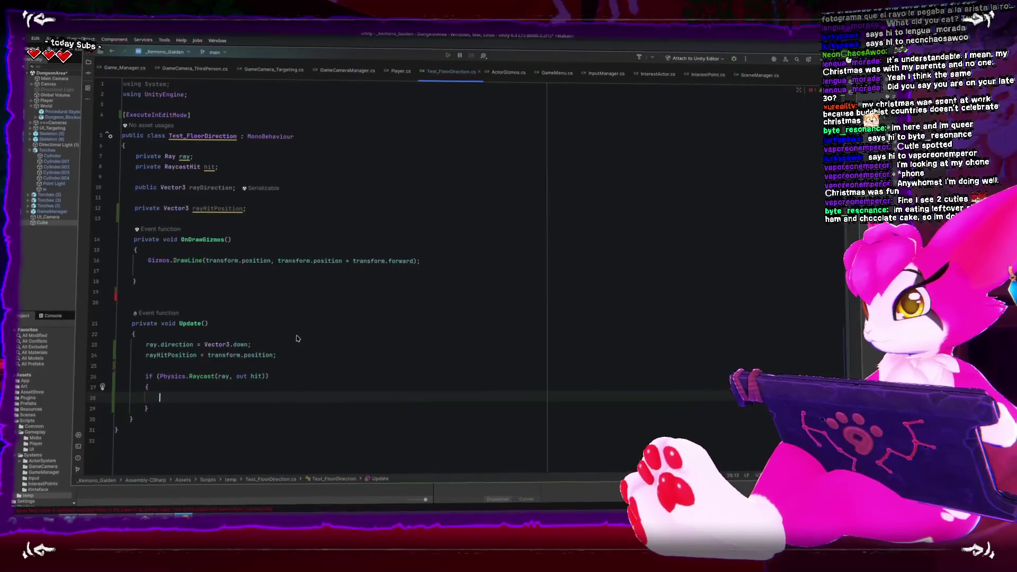
{"action": "left_click", "coordinate": [475, 260]}
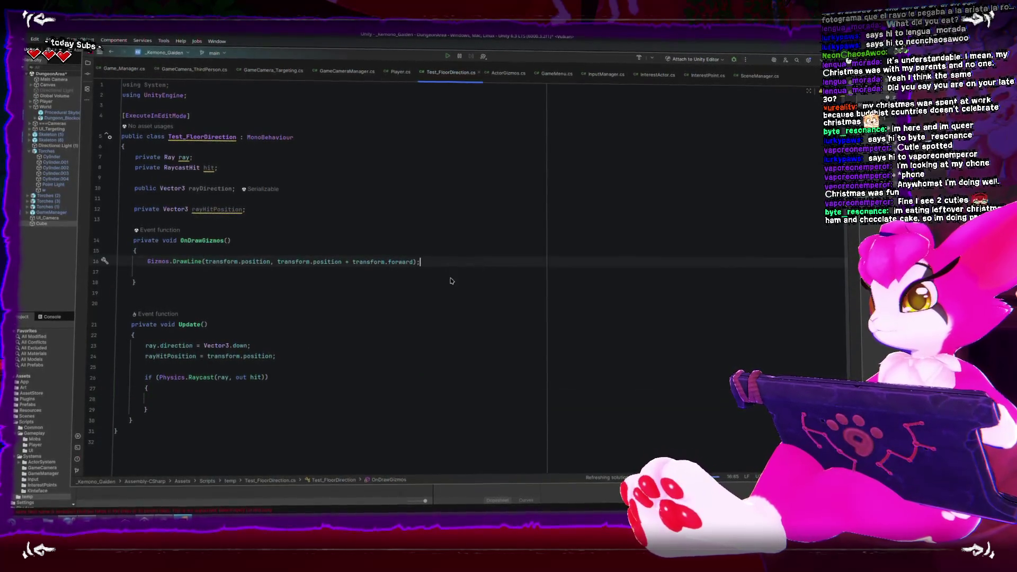
Step: Move the Raycast if-block into OnDrawGizmos below DrawLine and begin a Gizmos.DrawLine call inside
{"action": "left_click", "coordinate": [422, 278]}
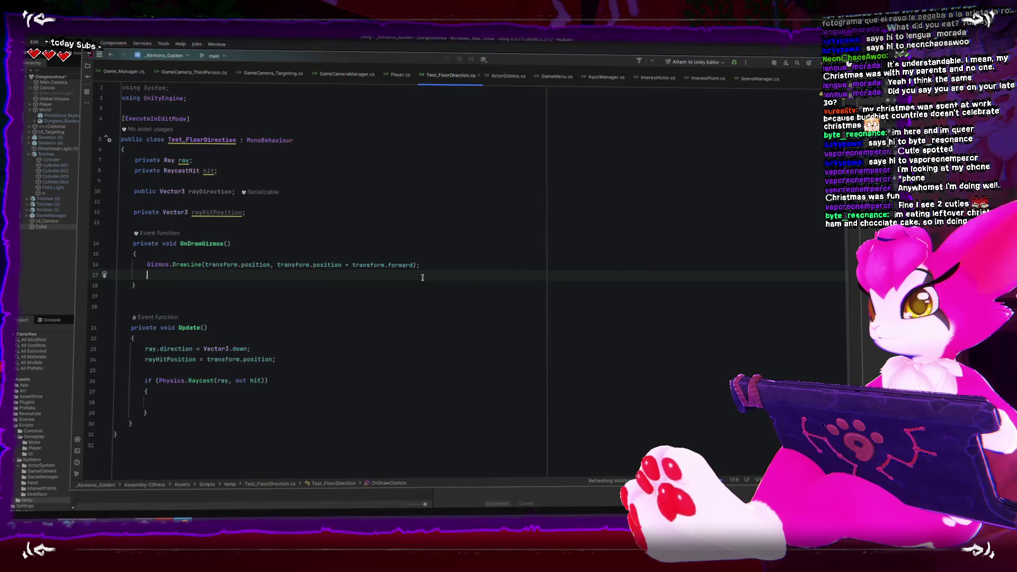
{"action": "mouse_move", "coordinate": [147, 410]}
{"action": "left_mouse_down"}
{"action": "mouse_move", "coordinate": [123, 392]}
{"action": "mouse_move", "coordinate": [123, 377]}
{"action": "left_mouse_up"}
{"action": "key", "text": "ctrl+x"}
{"action": "left_click", "coordinate": [472, 275]}
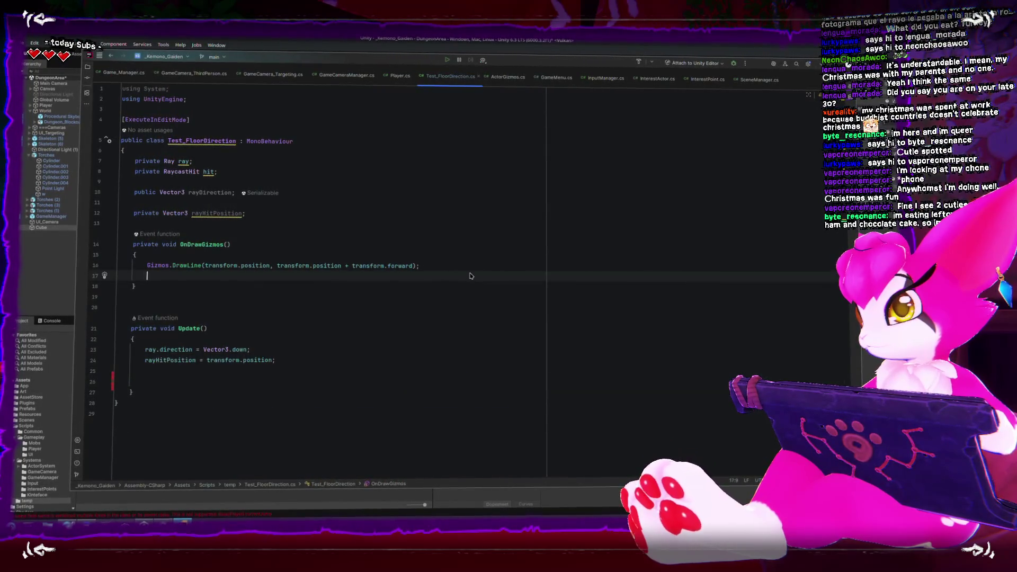
{"action": "key", "text": "ctrl+v"}
{"action": "key", "text": "Up"}
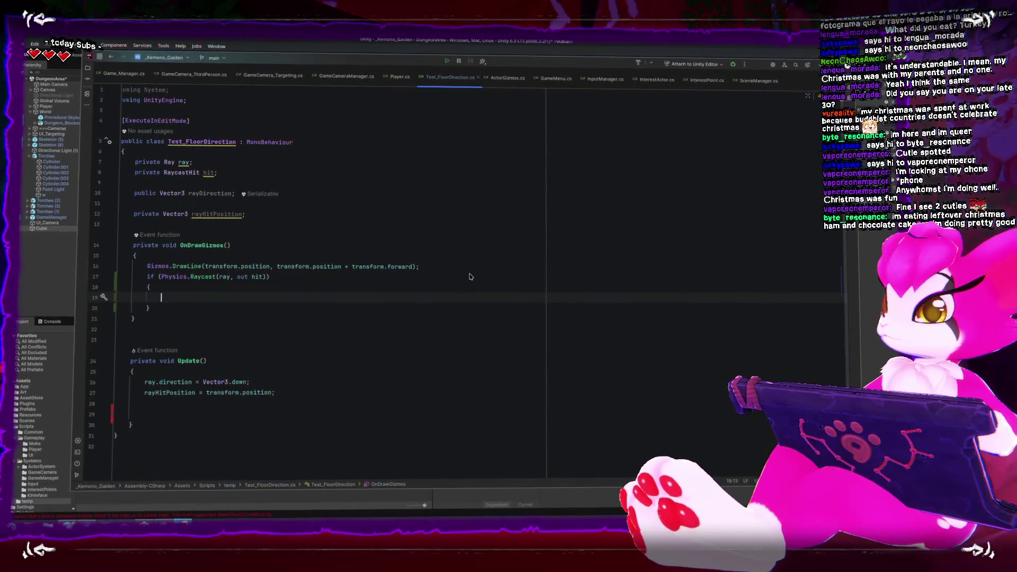
{"action": "type", "text": "Gizmos.draw"}
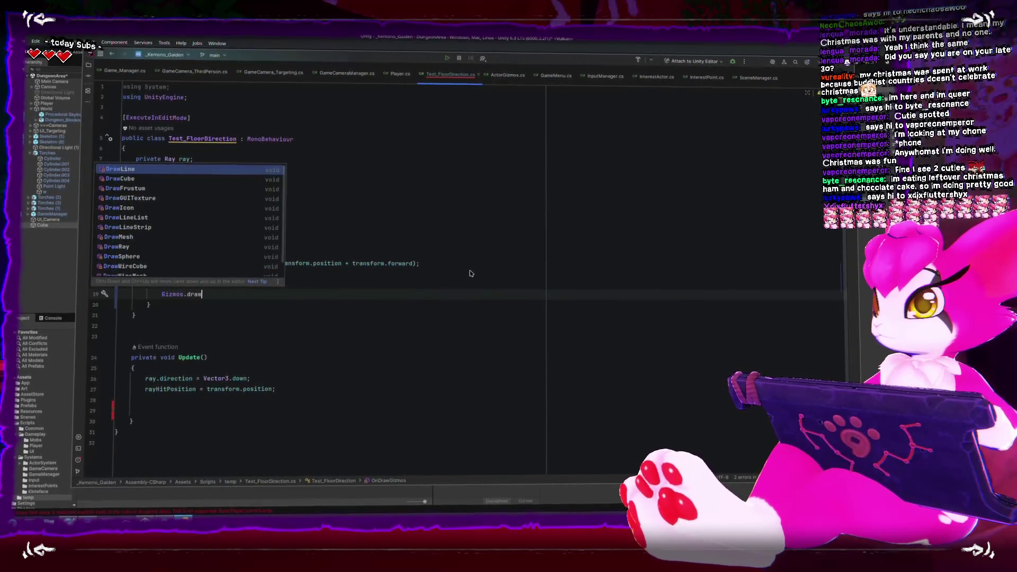
{"action": "key", "text": "Return"}
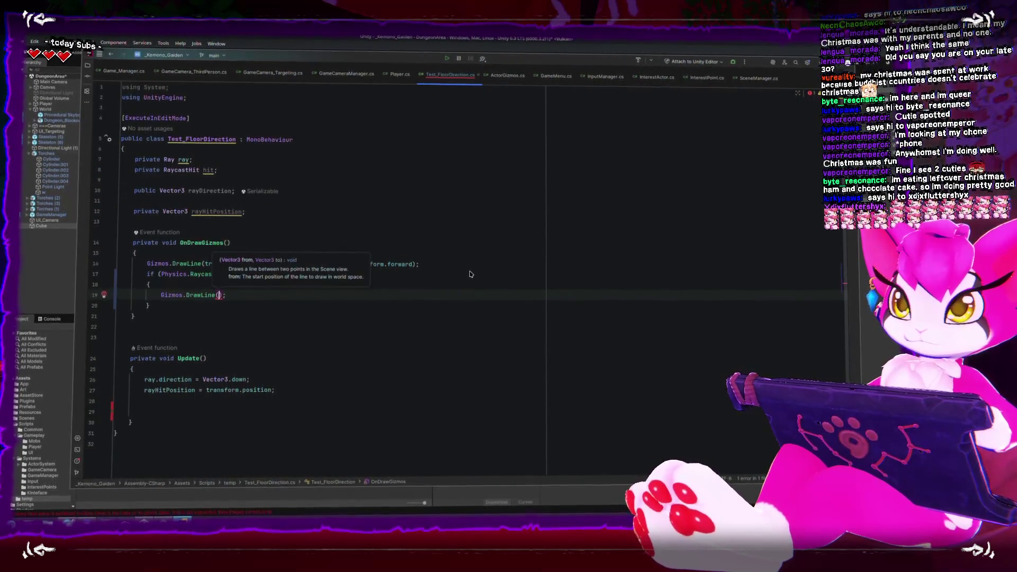
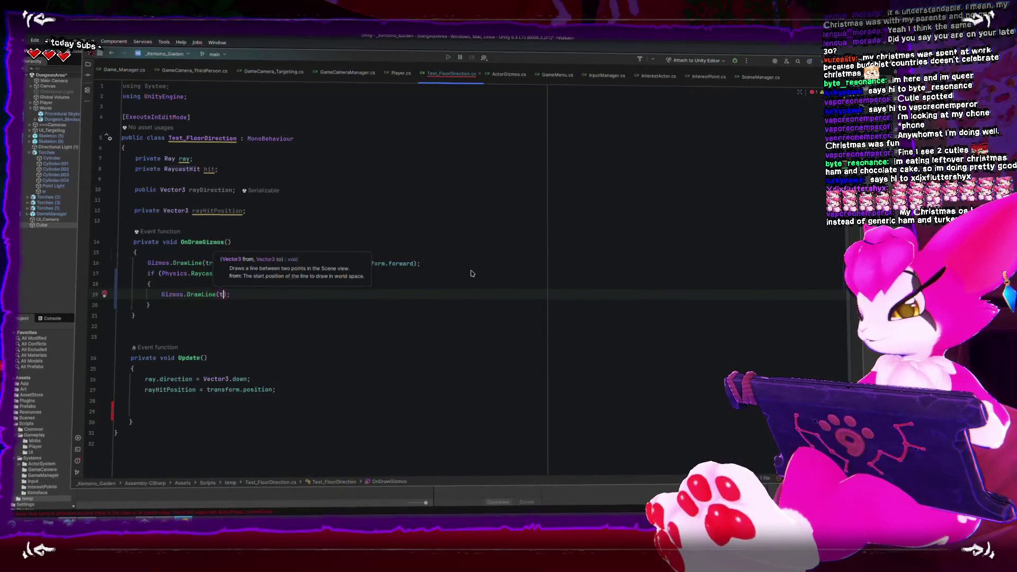
Step: Finish the DrawLine to hit.point and set Gizmos.color to Color.green at the top of OnDrawGizmos
{"action": "type", "text": "position, hit.point"}
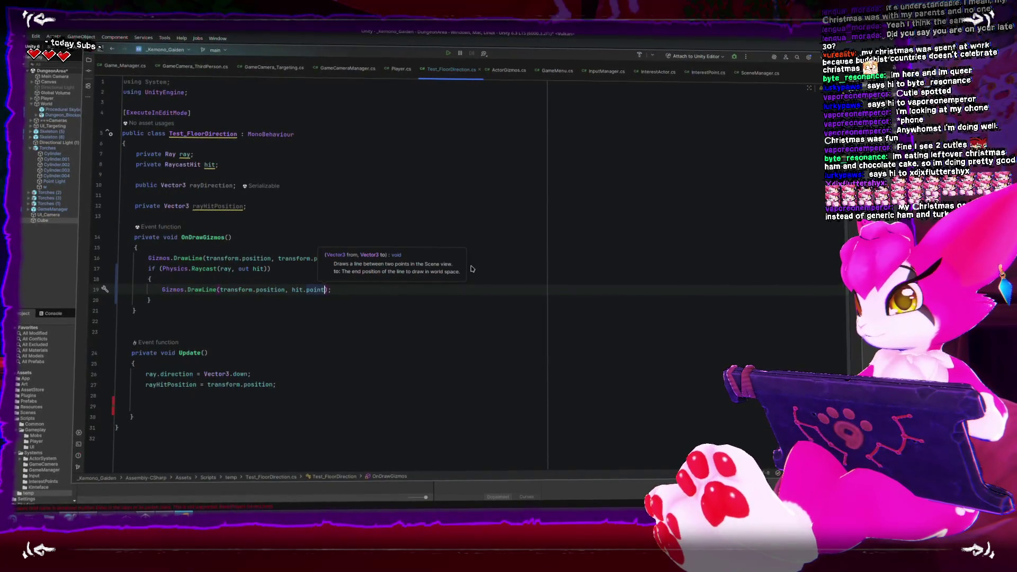
{"action": "key", "text": "End"}
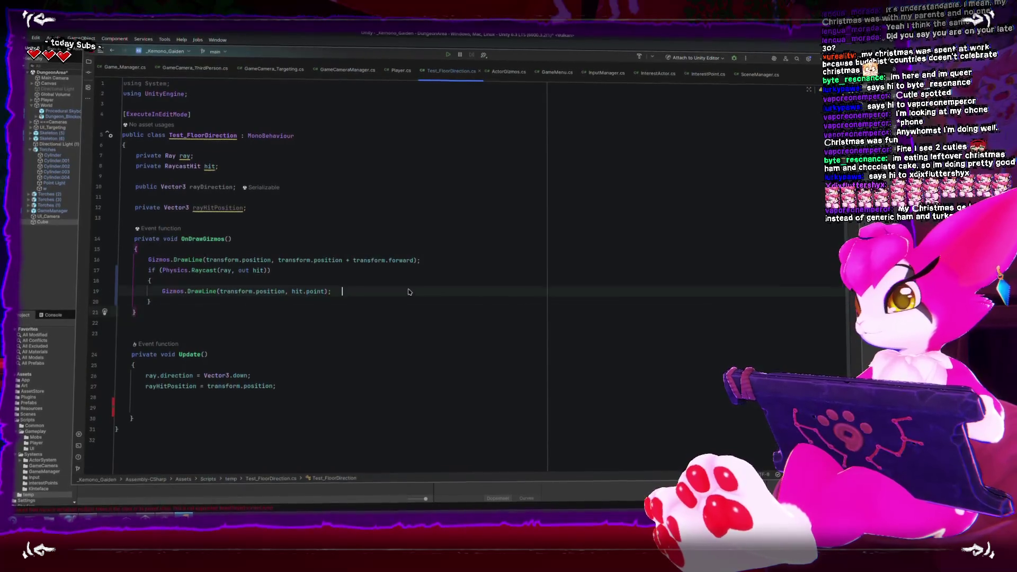
{"action": "key", "text": "Up"}
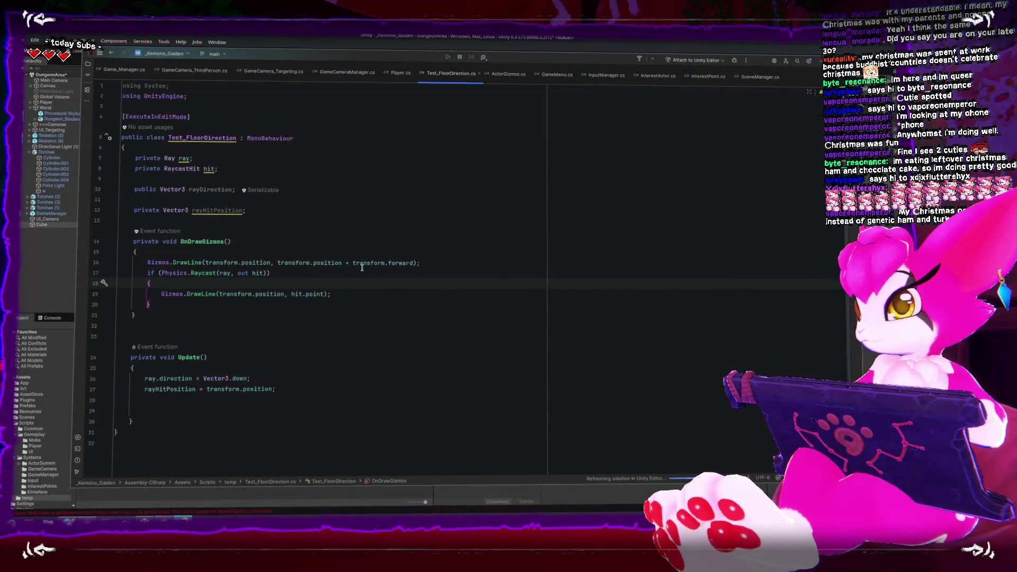
{"action": "key", "text": "Up"}
{"action": "key", "text": "Up"}
{"action": "key", "text": "Up"}
{"action": "key", "text": "Return"}
{"action": "type", "text": "Gizmos.color = Color"}
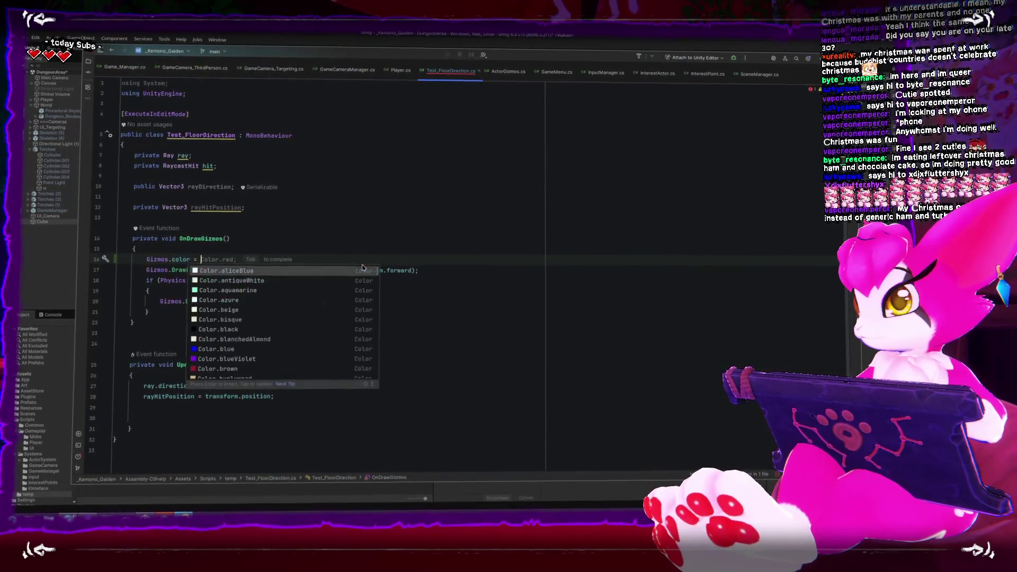
{"action": "type", "text": ".gree"}
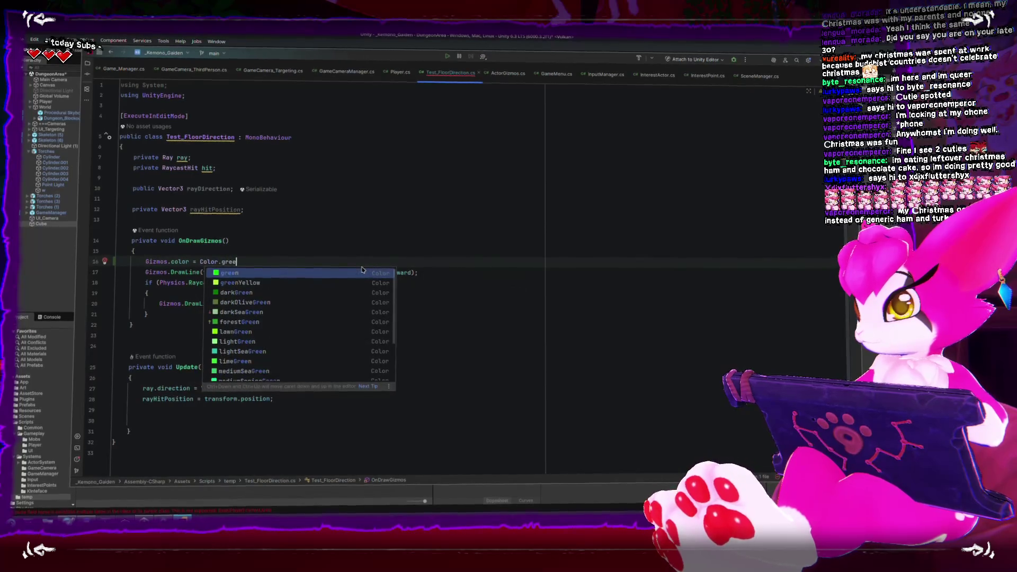
{"action": "key", "text": "Return"}
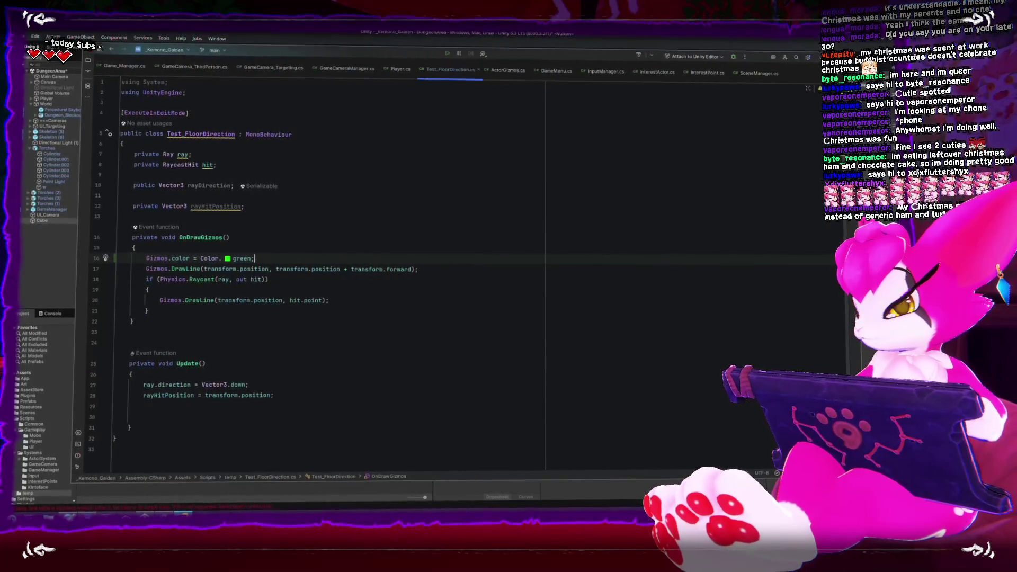
{"action": "key", "text": "alt+Tab"}
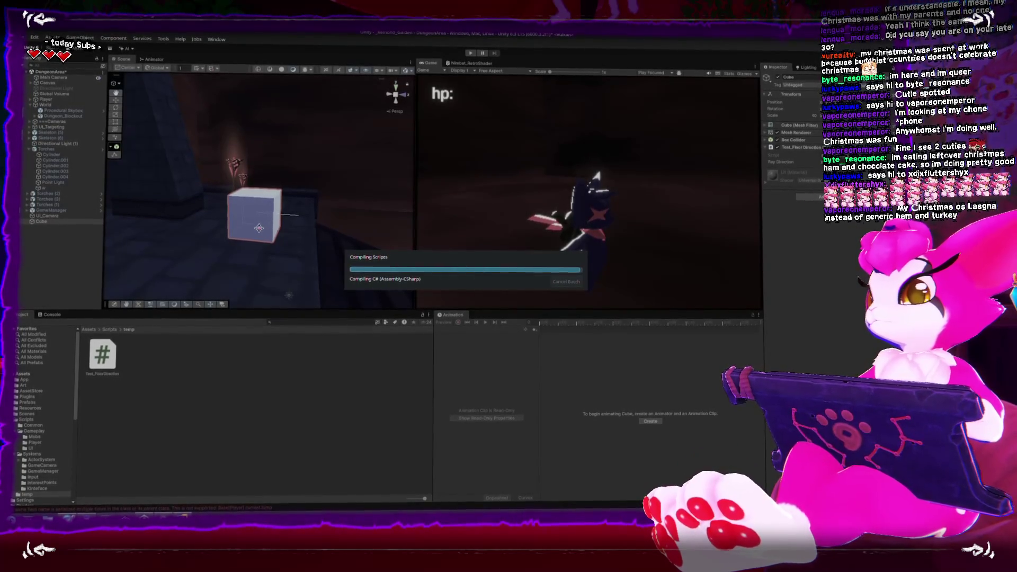
Step: Raise the cube with the move gizmo, show the Console, and frame the cube in the Scene view
{"action": "mouse_move", "coordinate": [272, 233]}
{"action": "left_mouse_down"}
{"action": "mouse_move", "coordinate": [268, 99]}
{"action": "mouse_move", "coordinate": [256, 200]}
{"action": "mouse_move", "coordinate": [249, 132]}
{"action": "left_mouse_up"}
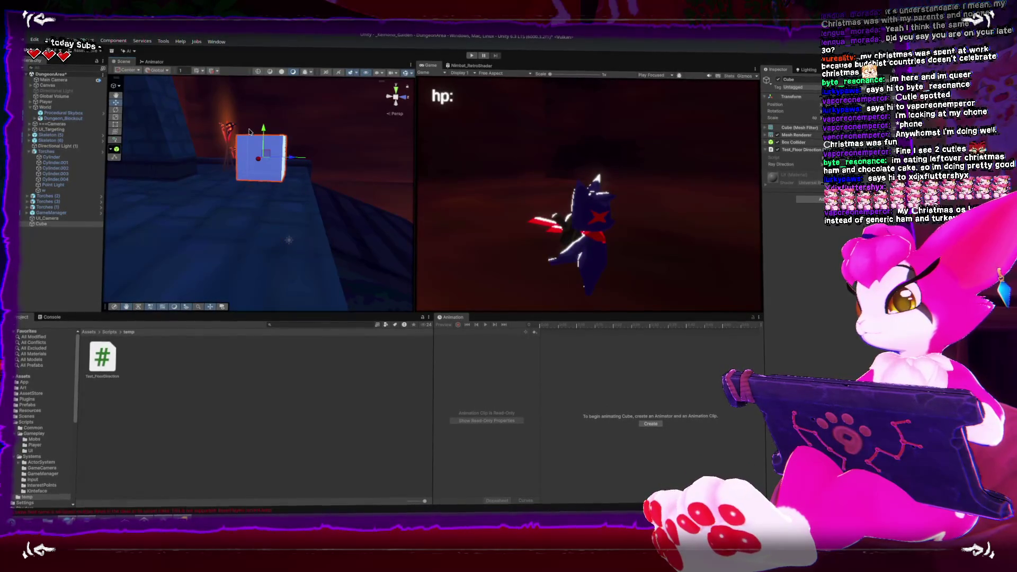
{"action": "left_click", "coordinate": [51, 317]}
{"action": "mouse_move", "coordinate": [238, 222]}
{"action": "left_mouse_down"}
{"action": "mouse_move", "coordinate": [318, 175]}
{"action": "mouse_move", "coordinate": [297, 169]}
{"action": "mouse_move", "coordinate": [343, 161]}
{"action": "left_mouse_up"}
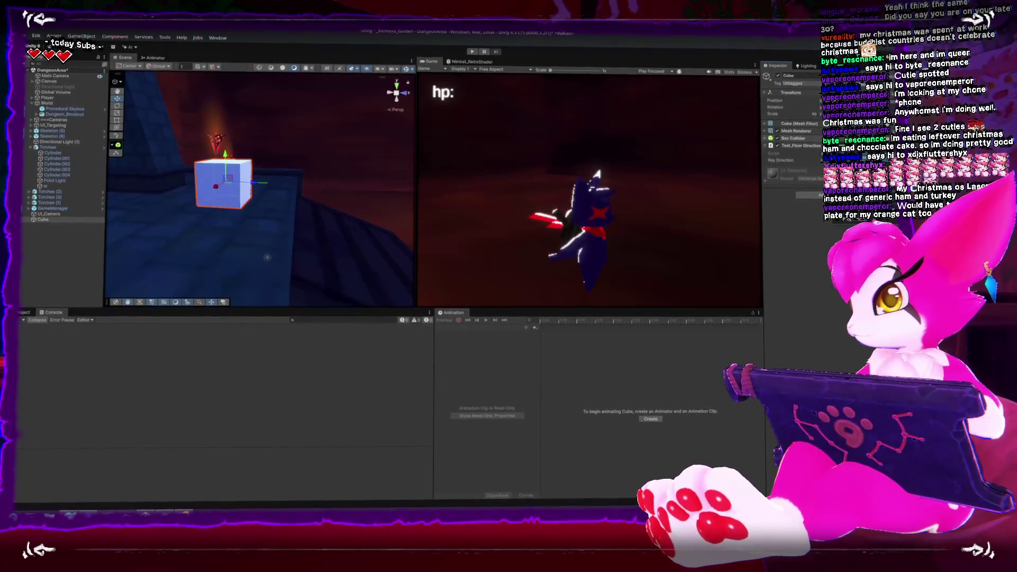
{"action": "left_click", "coordinate": [227, 166]}
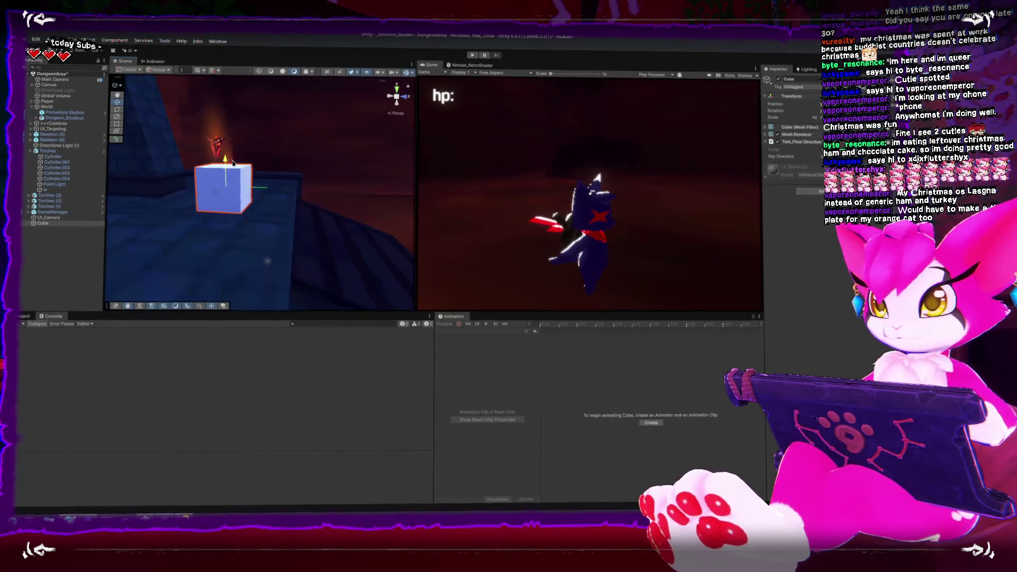
{"action": "mouse_move", "coordinate": [211, 170]}
{"action": "left_mouse_down"}
{"action": "mouse_move", "coordinate": [182, 187]}
{"action": "mouse_move", "coordinate": [212, 199]}
{"action": "left_mouse_up"}
{"action": "scroll", "coordinate": [200, 177], "scroll_direction": "up", "scroll_amount": 3}
{"action": "key", "text": "f"}
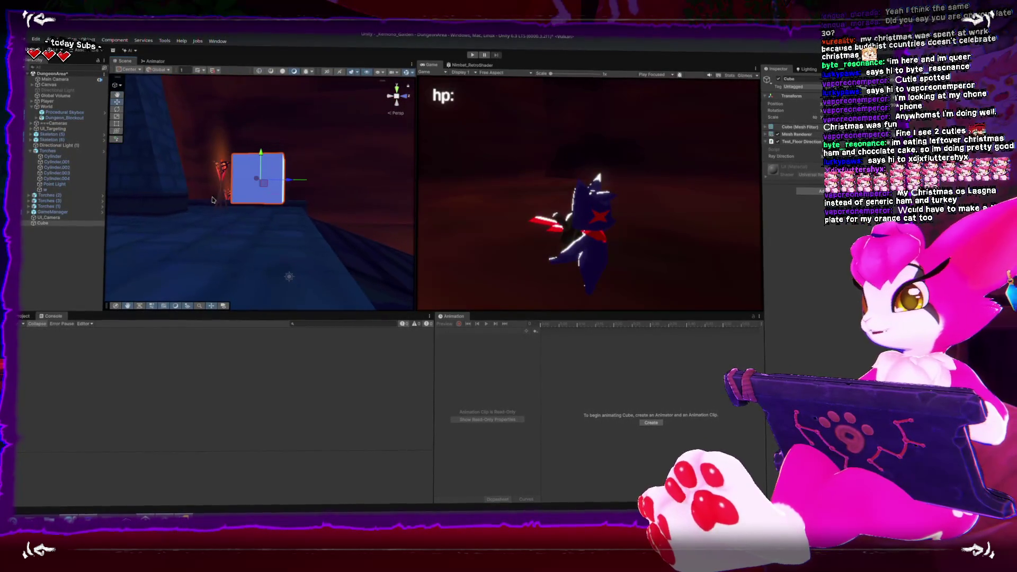
{"action": "key", "text": "alt+Tab"}
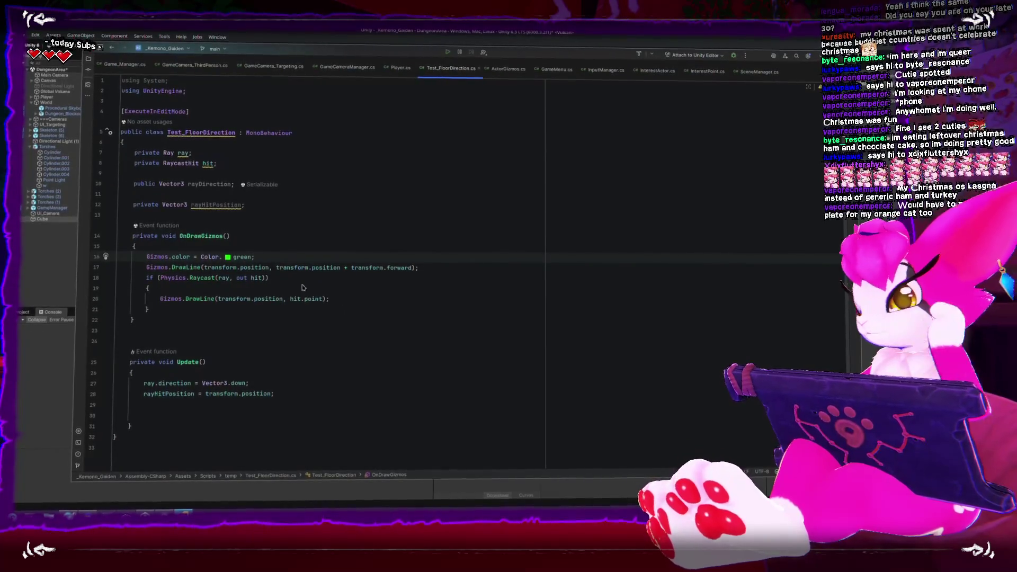
Step: Cut the Physics.Raycast if-block from OnDrawGizmos and paste it into Update
{"action": "left_click", "coordinate": [316, 318]}
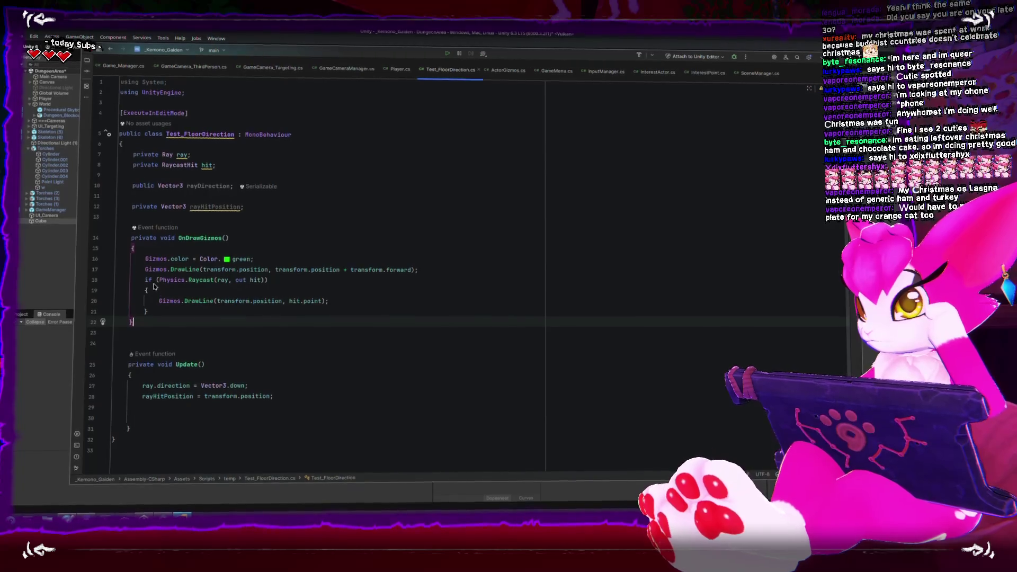
{"action": "left_click_drag", "start_coordinate": [145, 278], "coordinate": [186, 313]}
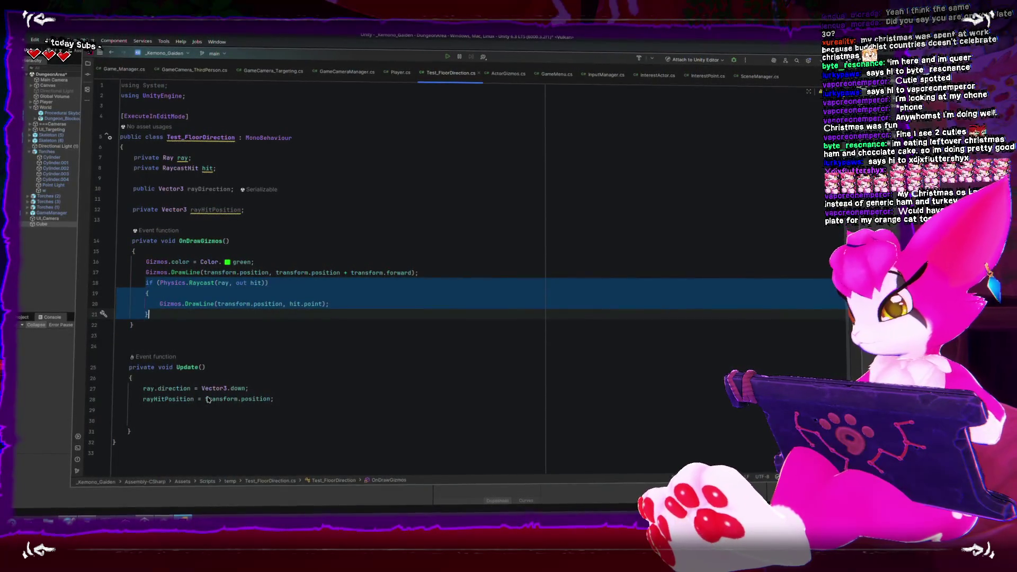
{"action": "key", "text": "ctrl+x"}
{"action": "left_click", "coordinate": [212, 386]}
{"action": "key", "text": "ctrl+v"}
Step: Move the hit.point DrawLine statement back into OnDrawGizmos
{"action": "left_click", "coordinate": [215, 378]}
{"action": "left_click", "coordinate": [184, 418]}
{"action": "left_click_drag", "start_coordinate": [159, 409], "coordinate": [340, 409]}
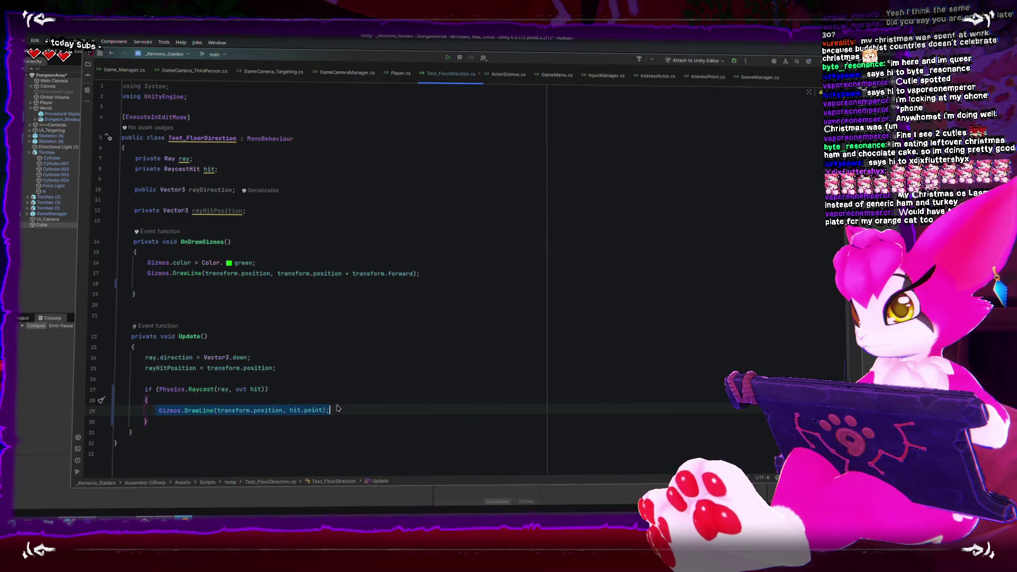
{"action": "left_click_drag", "start_coordinate": [244, 409], "coordinate": [169, 282]}
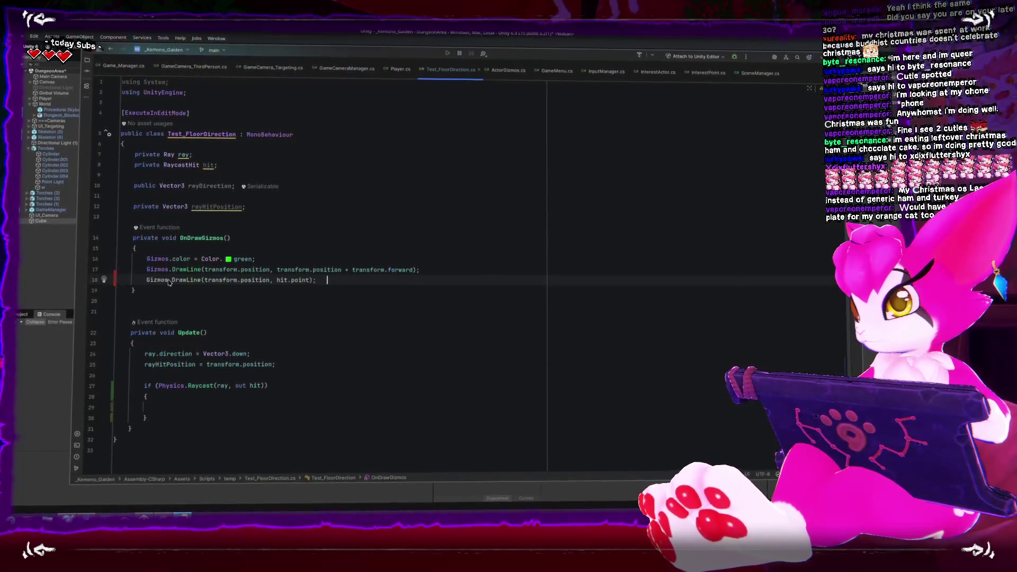
{"action": "key", "text": "alt+Tab"}
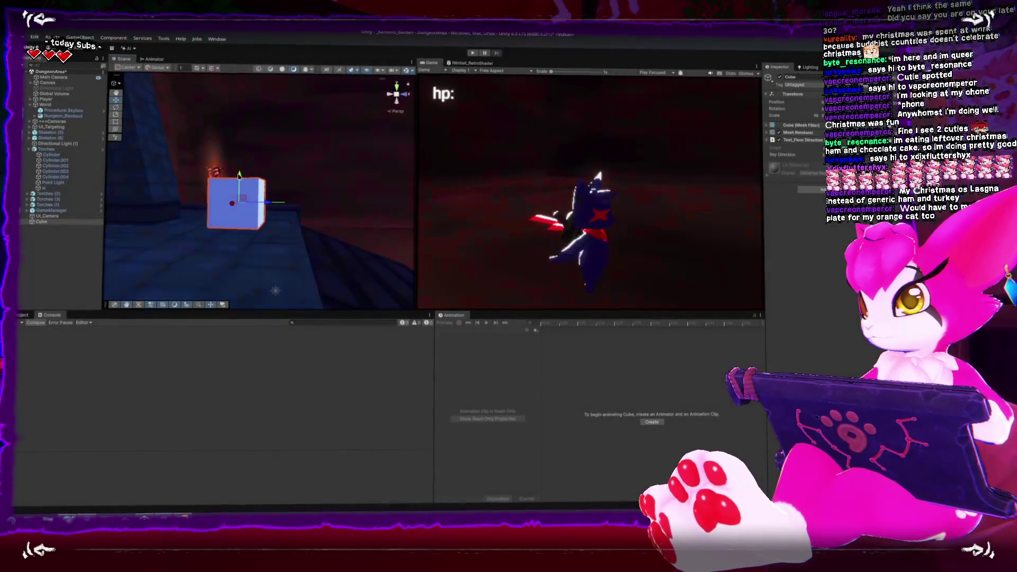
Step: Orbit around the cube to inspect the green gizmo line stretching across the dungeon floor
{"action": "mouse_move", "coordinate": [239, 175]}
{"action": "left_mouse_down"}
{"action": "mouse_move", "coordinate": [253, 183]}
{"action": "mouse_move", "coordinate": [292, 150]}
{"action": "mouse_move", "coordinate": [217, 197]}
{"action": "left_mouse_up"}
{"action": "key", "text": "alt+Tab"}
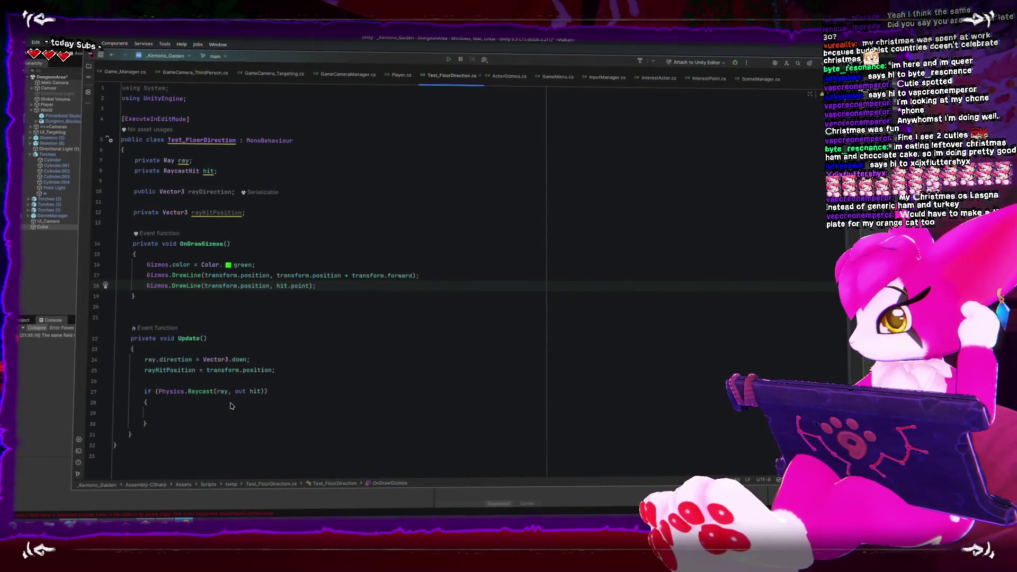
Step: In Update, replace the rayHitPosition assignment with ray.origin = transform.position
{"action": "key", "text": "Down"}
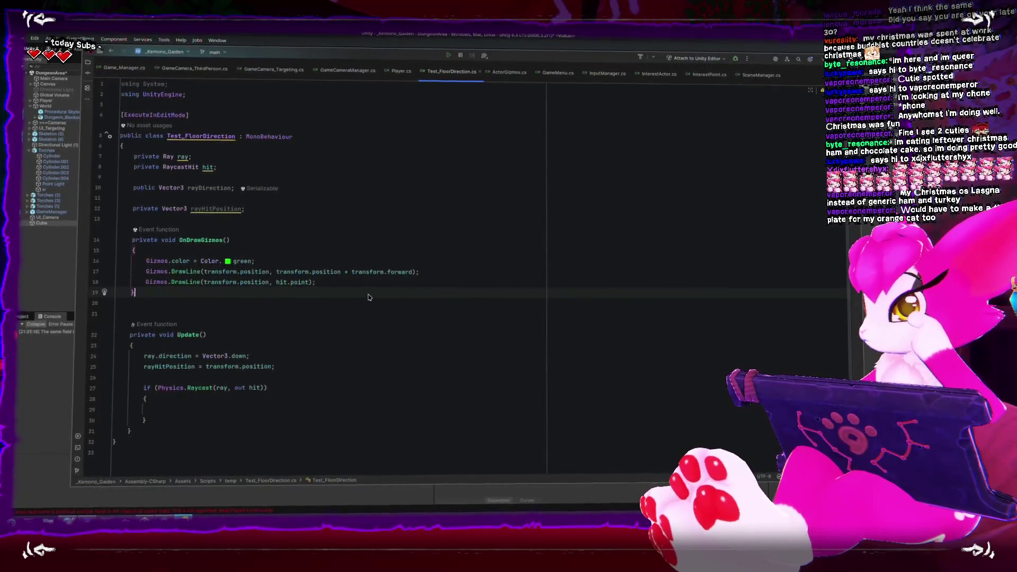
{"action": "left_click", "coordinate": [195, 370]}
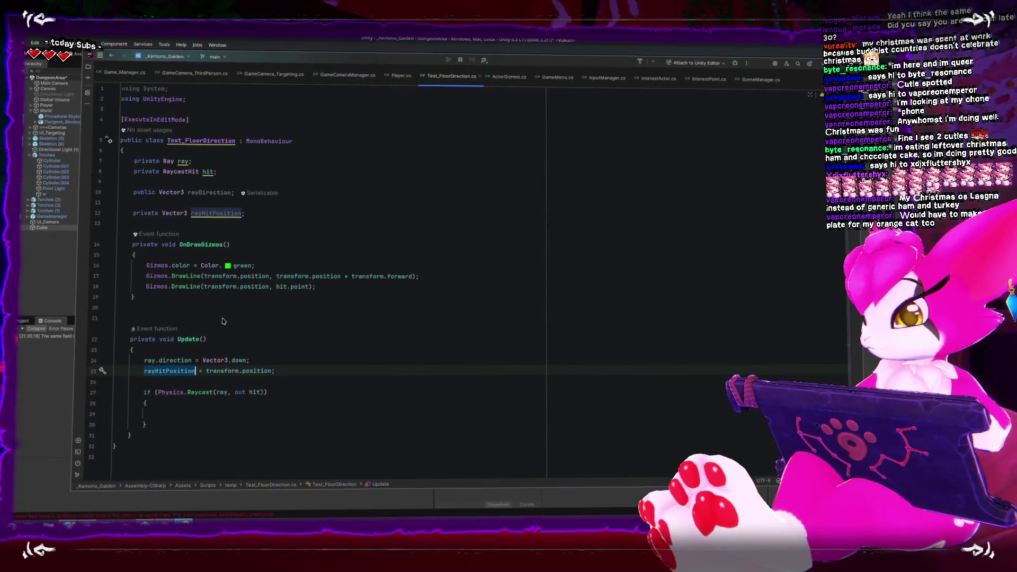
{"action": "type", "text": "ay.GetPoint("}
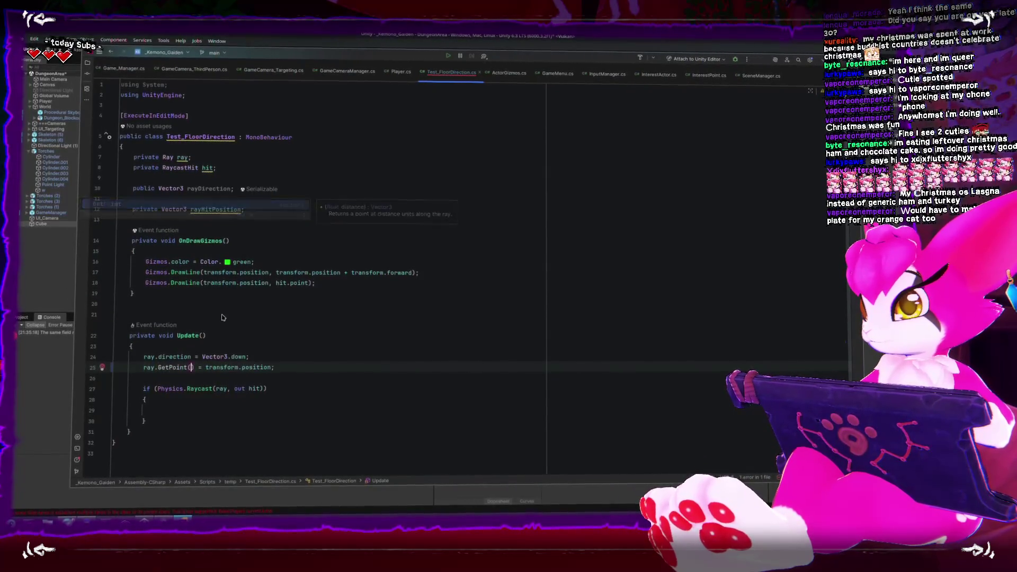
{"action": "type", "text": "po"}
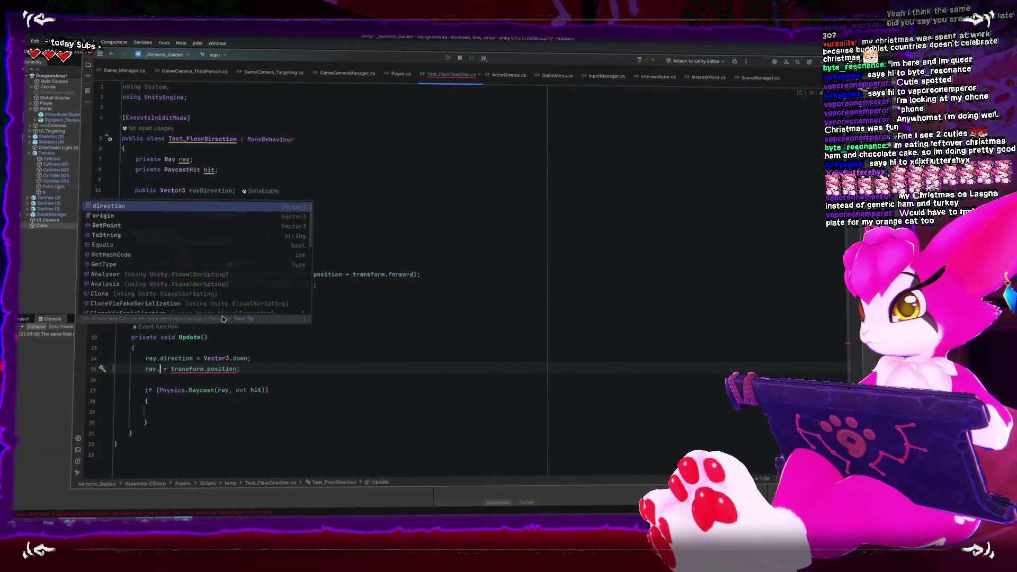
{"action": "key", "text": "BackSpace"}
{"action": "key", "text": "BackSpace"}
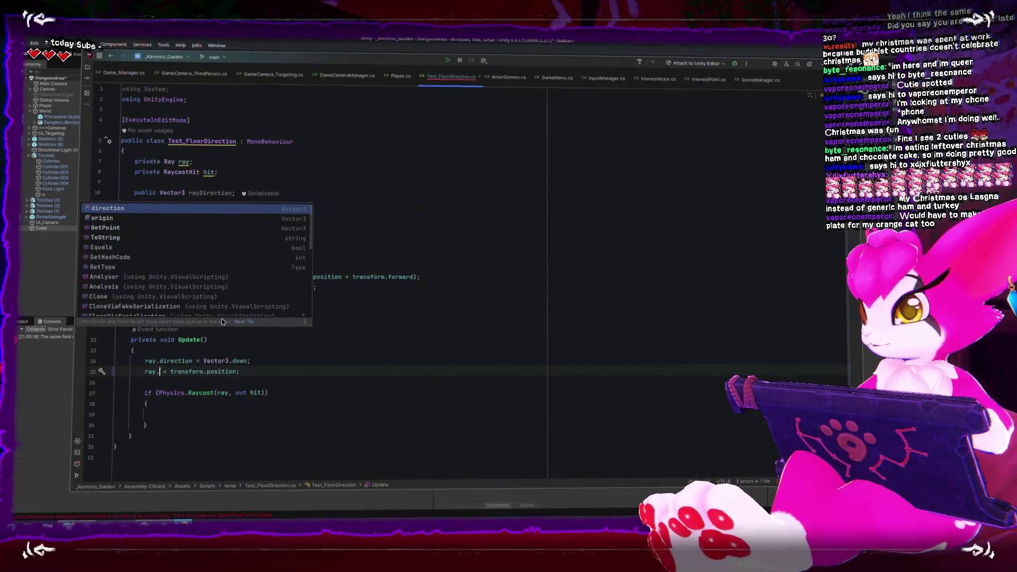
{"action": "type", "text": "o"}
{"action": "key", "text": "Return"}
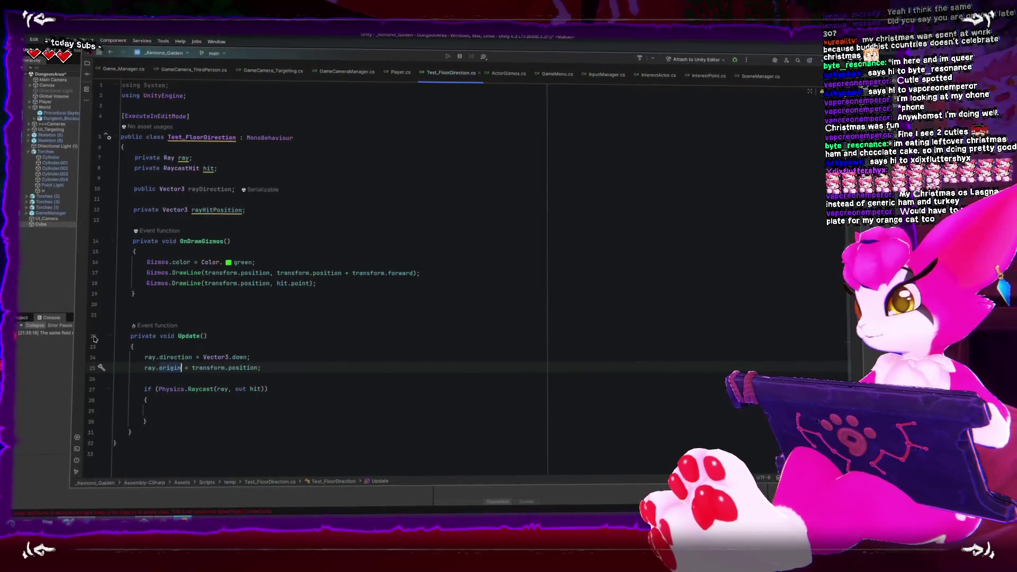
{"action": "left_click", "coordinate": [30, 279]}
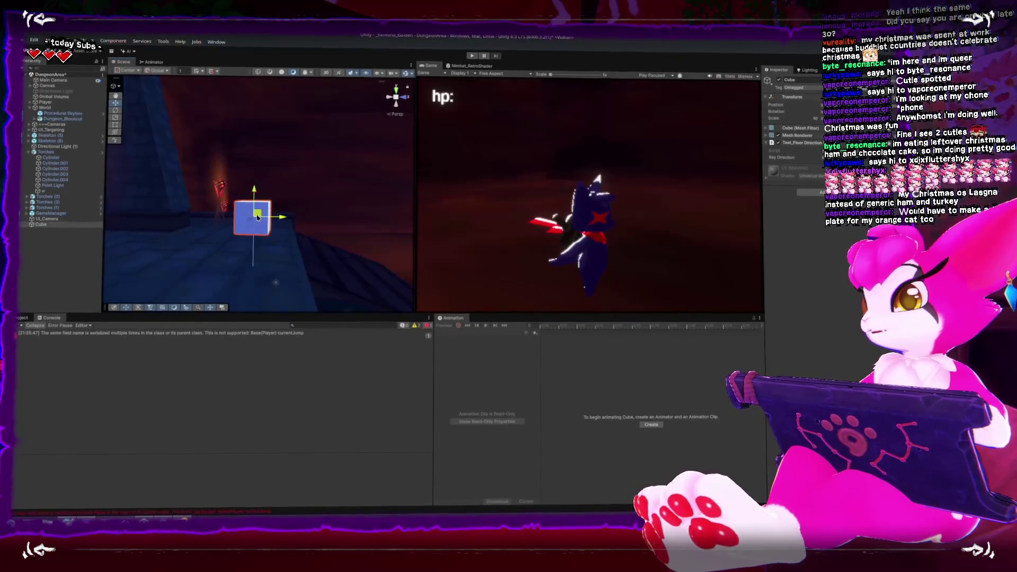
Step: Move the cube upward and orbit the view to see it from new angles
{"action": "left_click_drag", "start_coordinate": [258, 217], "coordinate": [250, 150]}
{"action": "left_click", "coordinate": [250, 175]}
{"action": "left_click_drag", "start_coordinate": [296, 222], "coordinate": [357, 258]}
{"action": "left_click", "coordinate": [221, 184]}
{"action": "mouse_move", "coordinate": [221, 184]}
{"action": "left_mouse_down"}
{"action": "mouse_move", "coordinate": [238, 147]}
{"action": "mouse_move", "coordinate": [313, 144]}
{"action": "mouse_move", "coordinate": [238, 187]}
{"action": "mouse_move", "coordinate": [251, 186]}
{"action": "left_mouse_up"}
{"action": "left_click", "coordinate": [237, 197]}
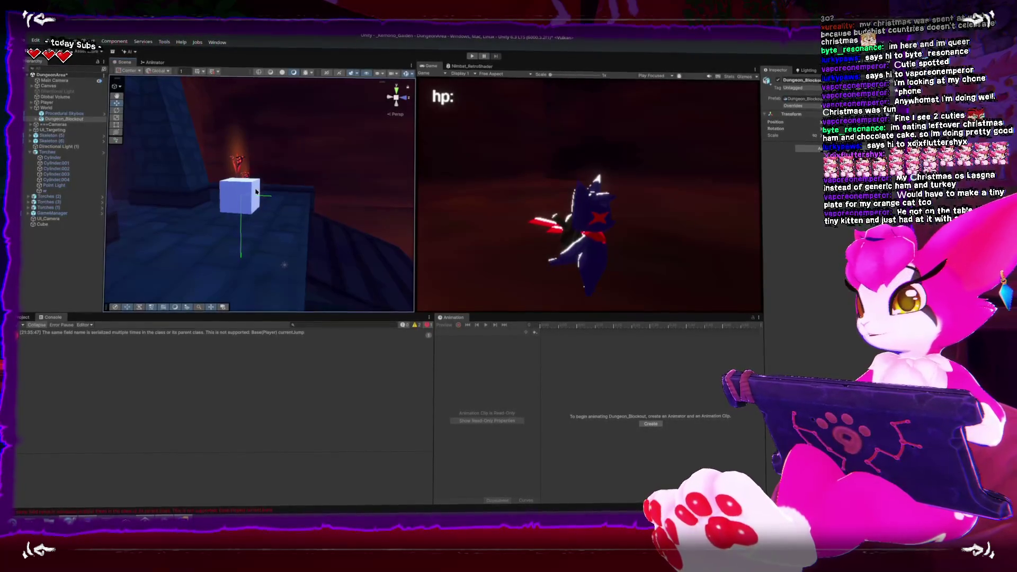
Step: Slide the cube to the right, then back beside the torch-lit wall
{"action": "left_click", "coordinate": [257, 205]}
{"action": "mouse_move", "coordinate": [260, 217]}
{"action": "left_mouse_down"}
{"action": "mouse_move", "coordinate": [341, 218]}
{"action": "mouse_move", "coordinate": [249, 218]}
{"action": "mouse_move", "coordinate": [341, 227]}
{"action": "mouse_move", "coordinate": [262, 219]}
{"action": "mouse_move", "coordinate": [342, 221]}
{"action": "mouse_move", "coordinate": [333, 220]}
{"action": "left_mouse_up"}
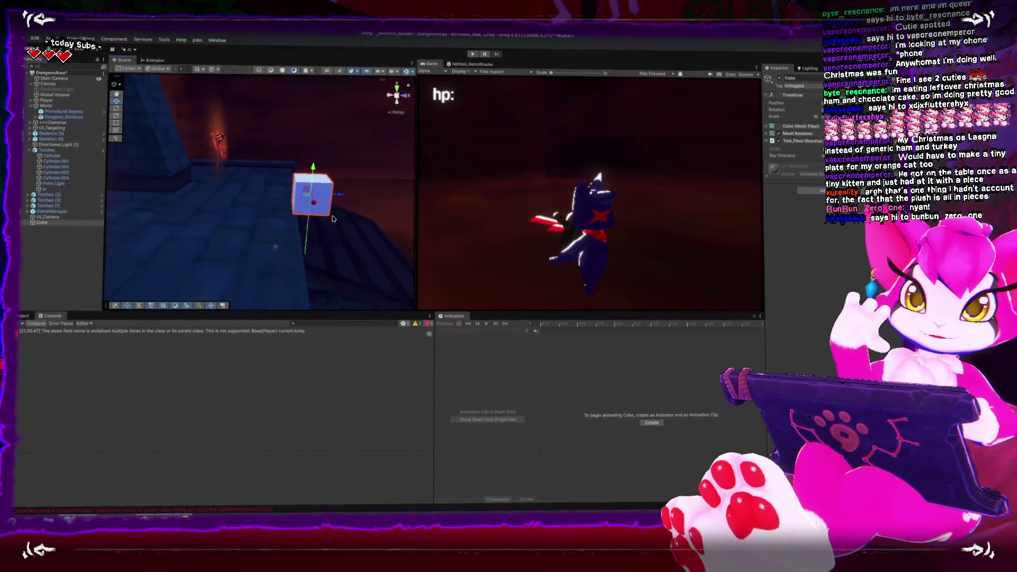
{"action": "mouse_move", "coordinate": [306, 210]}
{"action": "left_mouse_down"}
{"action": "mouse_move", "coordinate": [330, 211]}
{"action": "mouse_move", "coordinate": [185, 184]}
{"action": "left_mouse_up"}
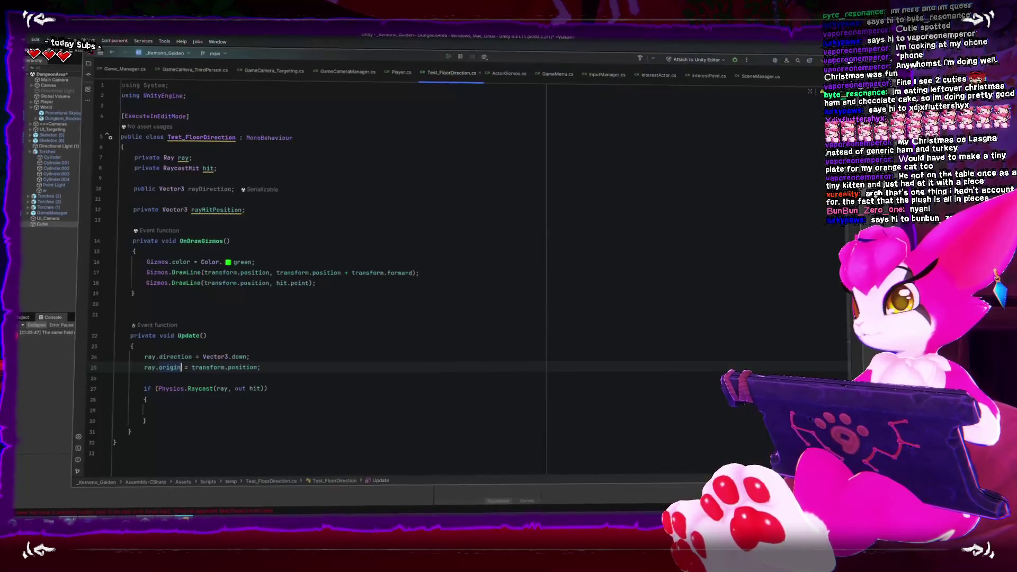
{"action": "key", "text": "alt+Tab"}
Step: Rename the rayDirection field to projectedForward
{"action": "left_click", "coordinate": [413, 195]}
{"action": "double_click", "coordinate": [217, 187]}
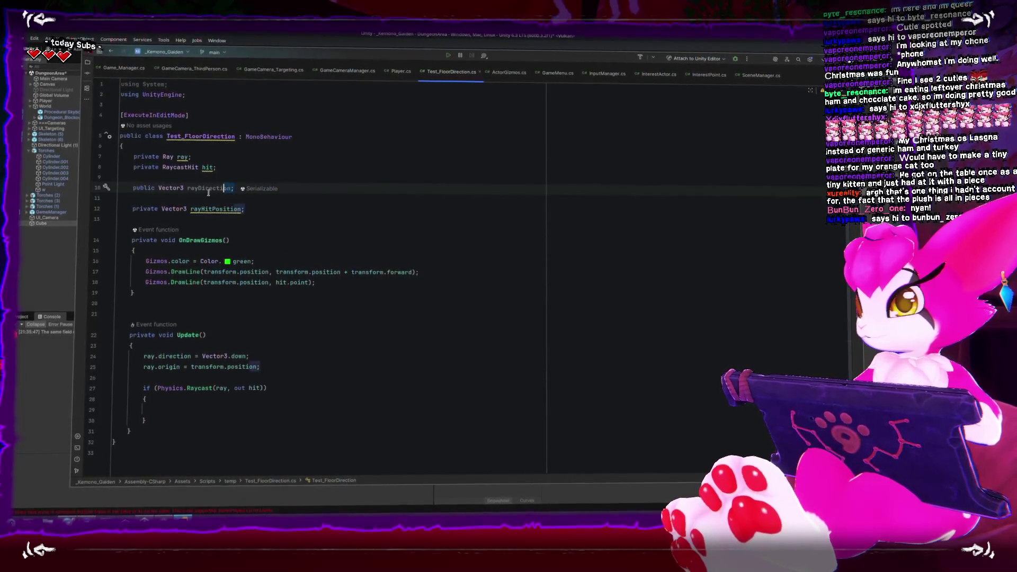
{"action": "type", "text": "edForward"}
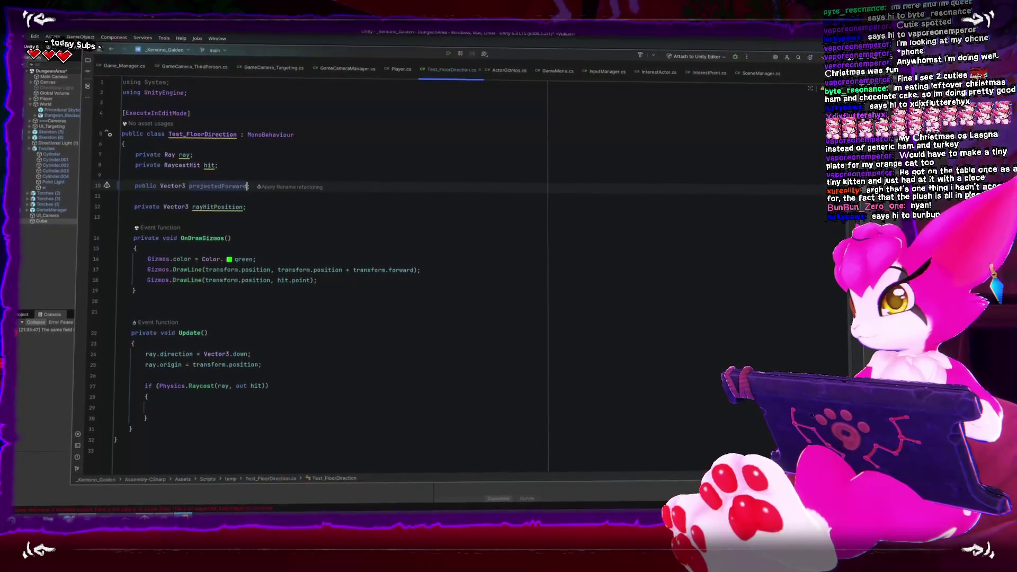
Step: In the raycast hit block, set projectedForward = Vector3.Project(transform.forward, hit.normal) and save
{"action": "left_click", "coordinate": [268, 406]}
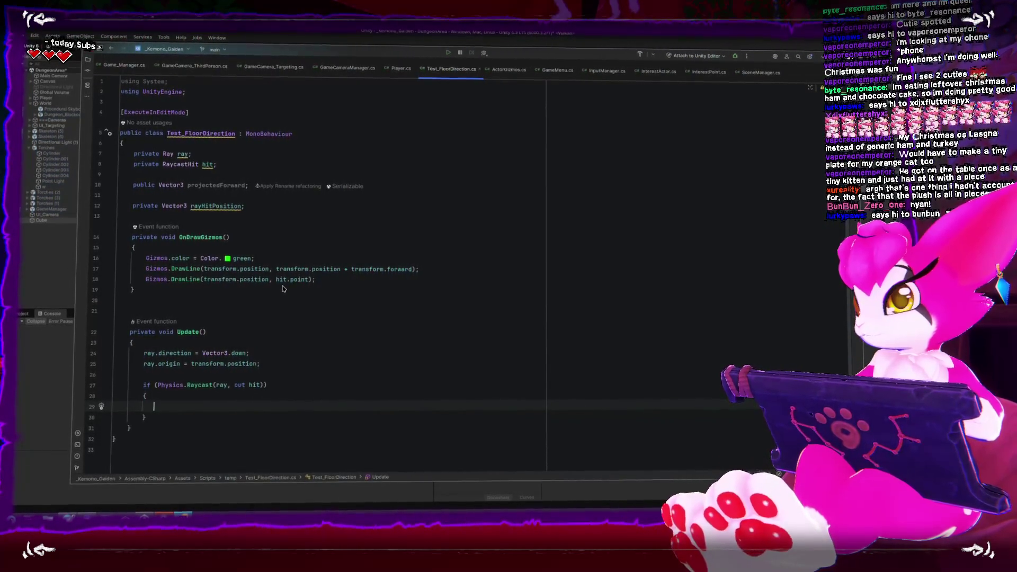
{"action": "type", "text": "projec"}
{"action": "key", "text": "Return"}
{"action": "type", "text": "."}
{"action": "key", "text": "BackSpace"}
{"action": "type", "text": "= Vectpr"}
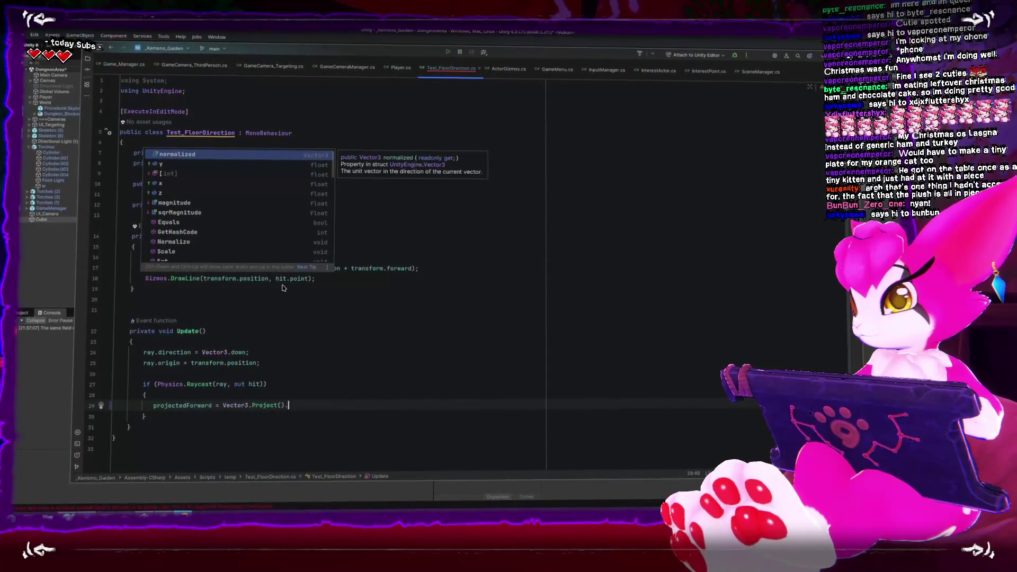
{"action": "key", "text": "Return"}
{"action": "key", "text": "BackSpace"}
{"action": "key", "text": "BackSpace"}
{"action": "key", "text": "BackSpace"}
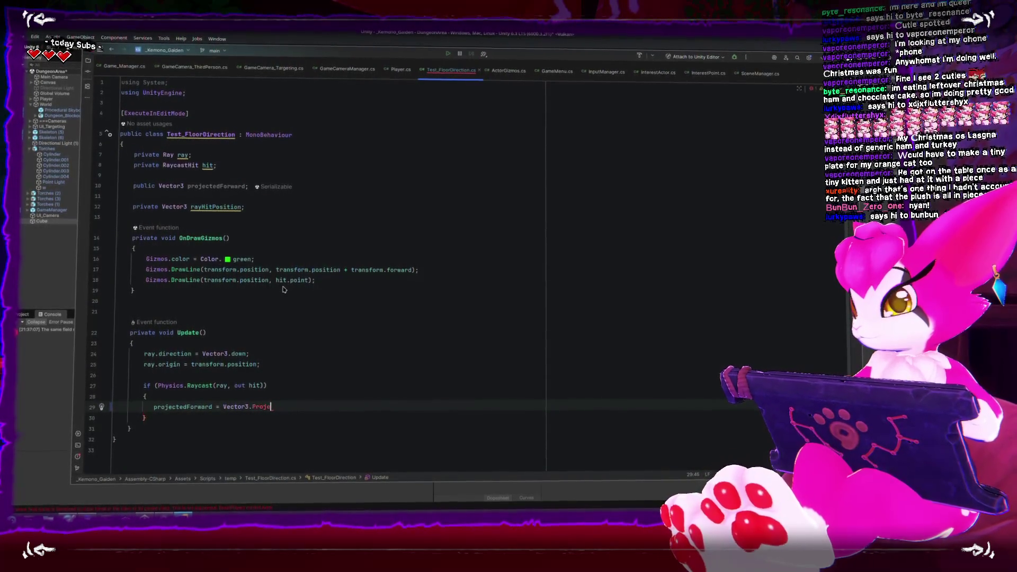
{"action": "type", "text": "pro"}
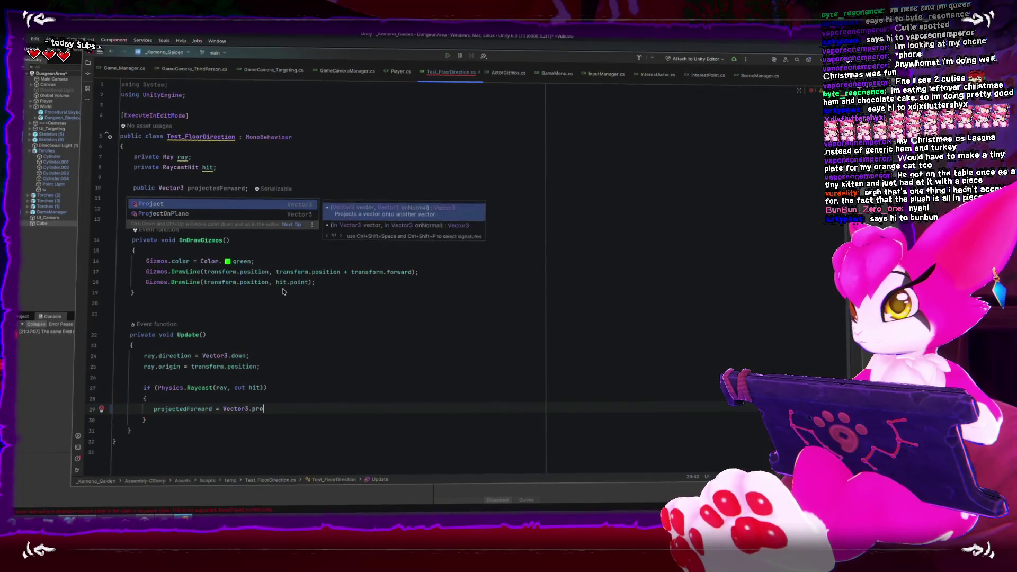
{"action": "key", "text": "Return"}
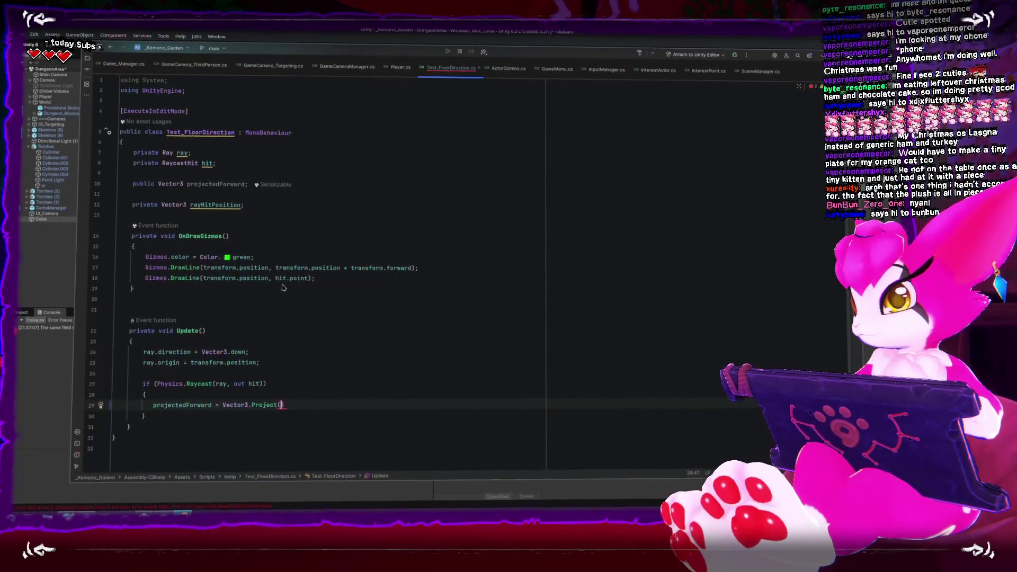
{"action": "type", "text": "ransform.position"}
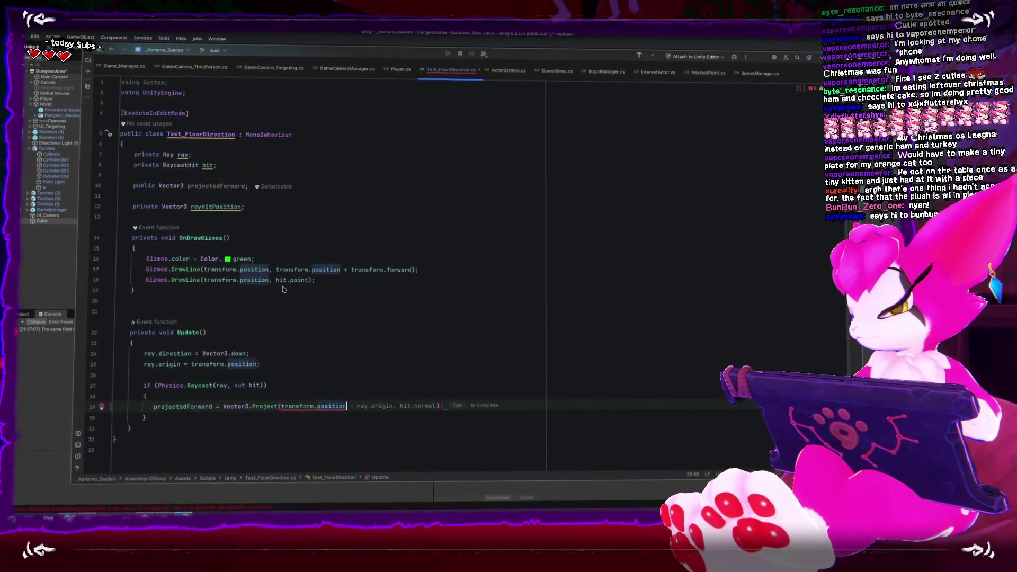
{"action": "key", "text": "BackSpace"}
{"action": "key", "text": "BackSpace"}
{"action": "key", "text": "BackSpace"}
{"action": "type", "text": "f"}
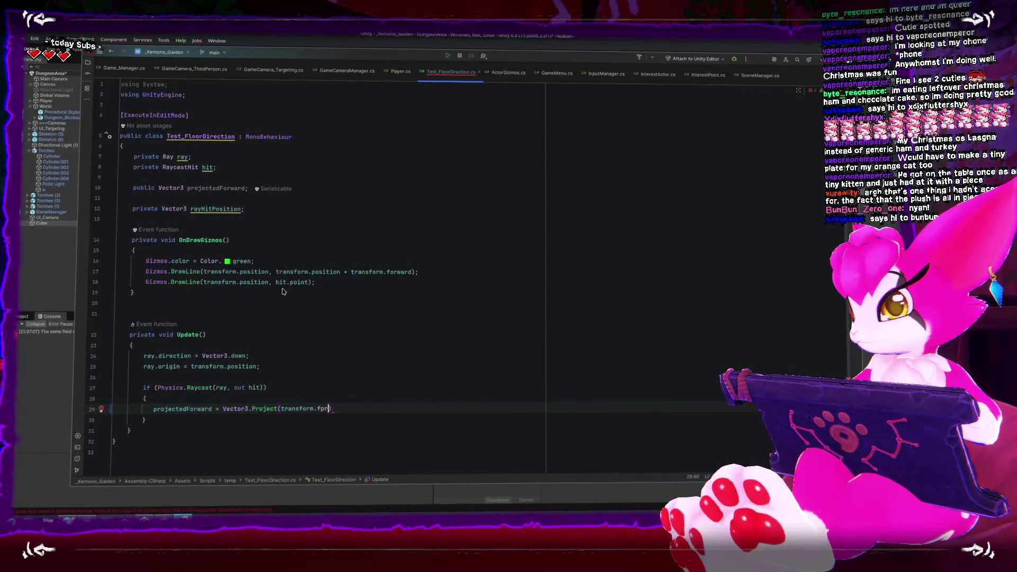
{"action": "type", "text": "orward, hit.normal);"}
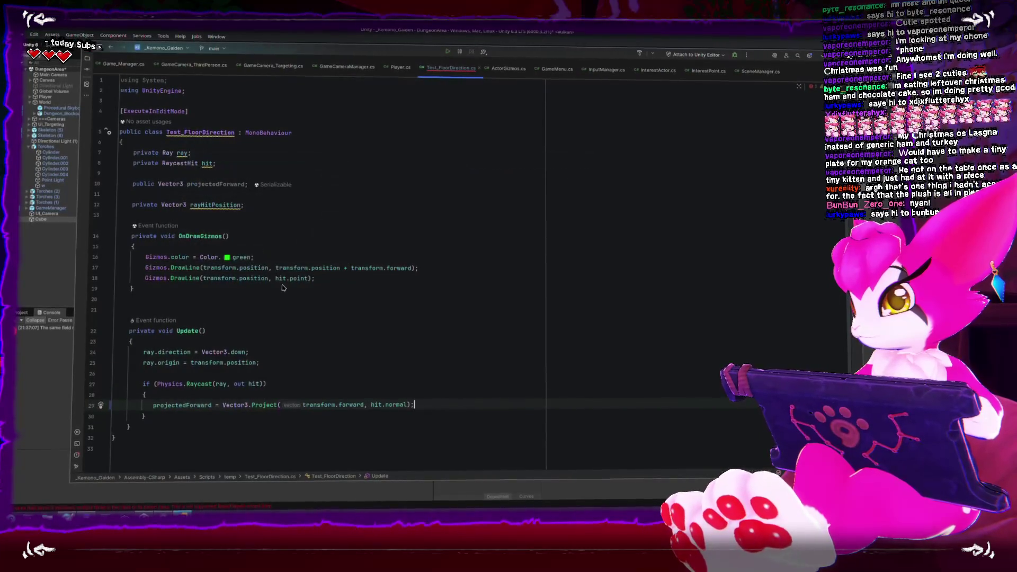
{"action": "key", "text": "ctrl+s"}
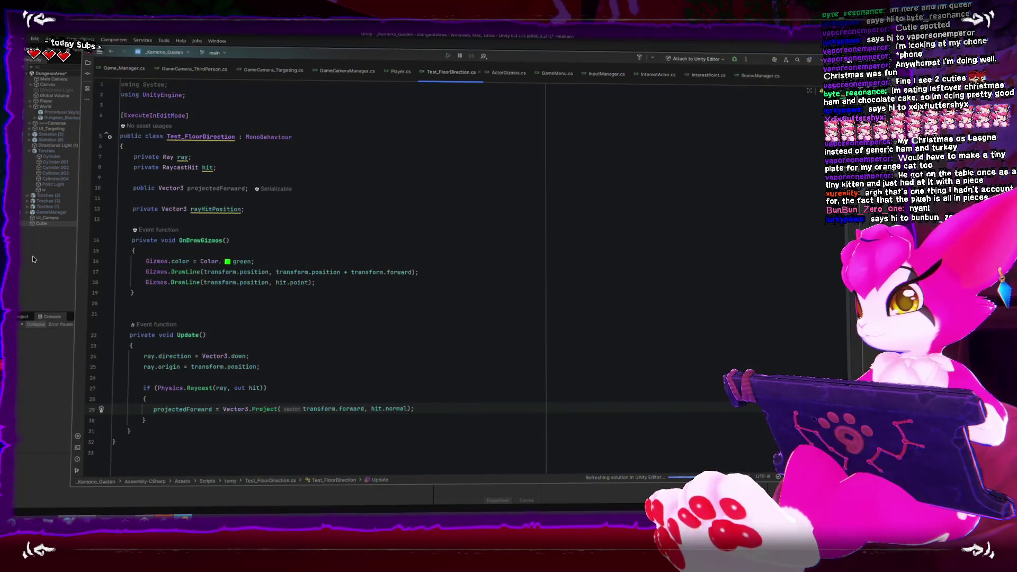
{"action": "key", "text": "alt+Tab"}
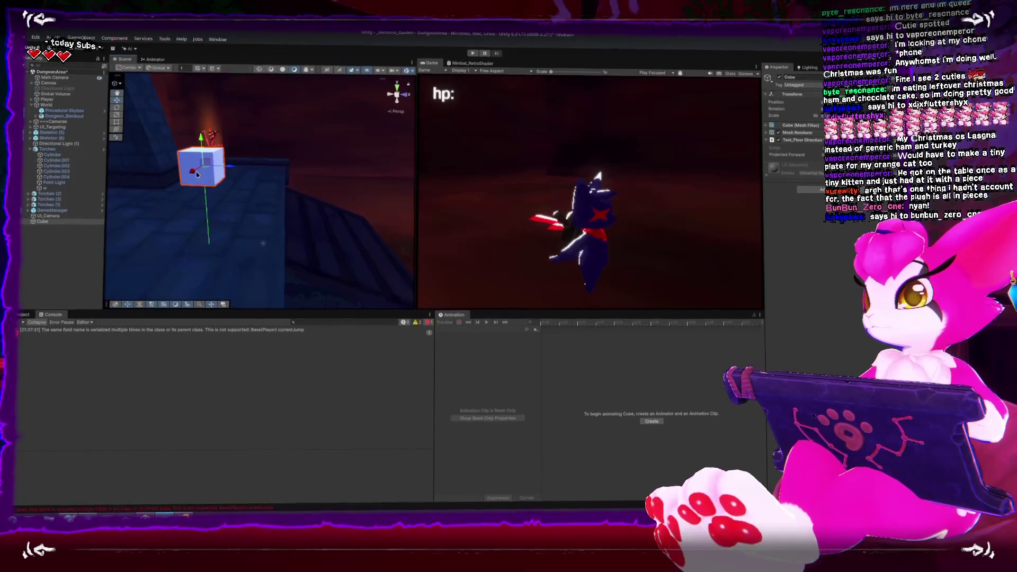
Step: Double the forward gizmo line's length to transform.forward * 2
{"action": "key", "text": "alt+Tab"}
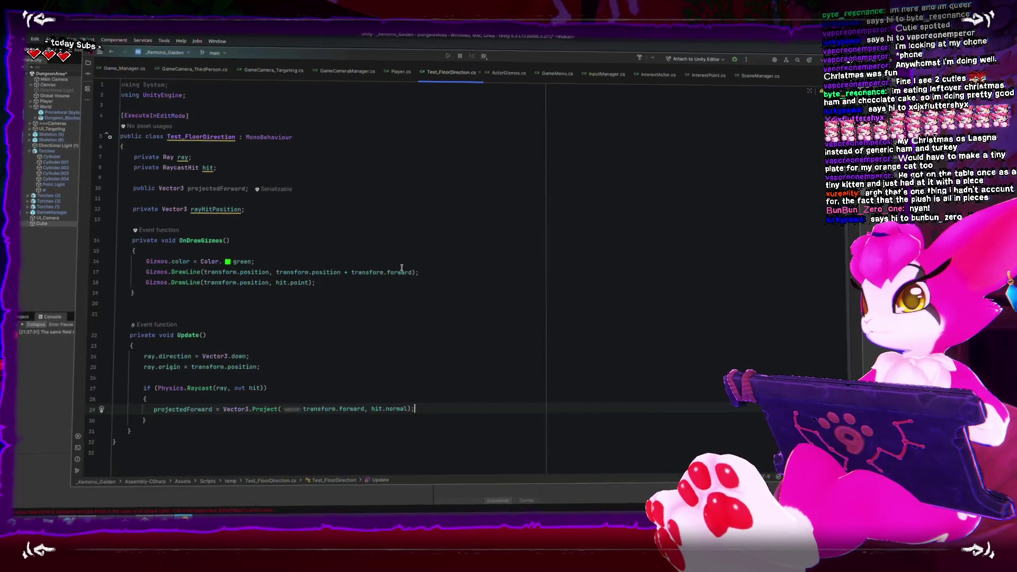
{"action": "left_click", "coordinate": [349, 269]}
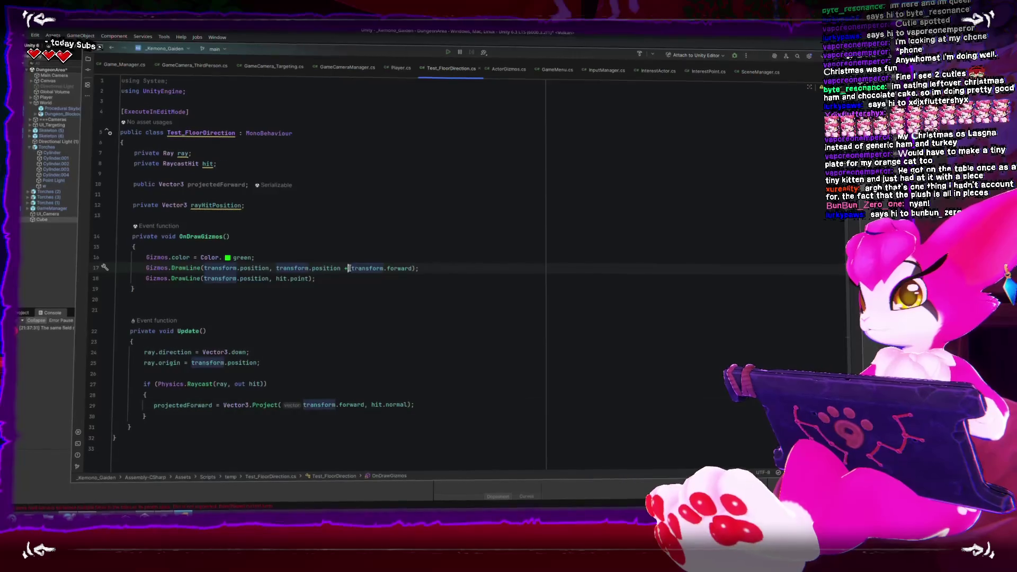
{"action": "left_click", "coordinate": [417, 271]}
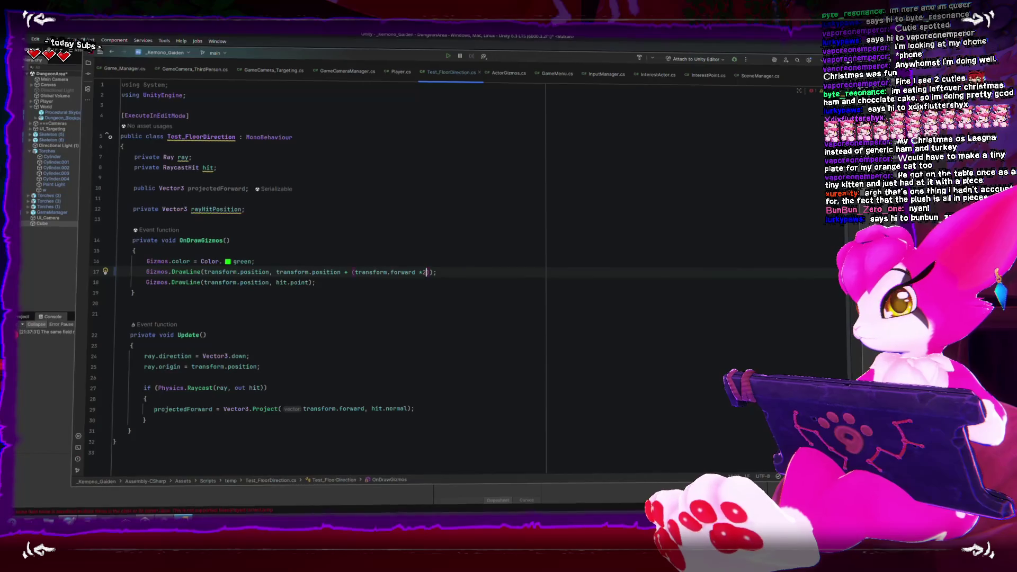
{"action": "type", "text": ")"}
Step: Add Gizmos.DrawLine(hit.point, hit.point + projectedForward) to OnDrawGizmos
{"action": "left_click", "coordinate": [370, 284]}
{"action": "key", "text": "Return"}
{"action": "key", "text": "Return"}
{"action": "type", "text": "Gizmos.dr"}
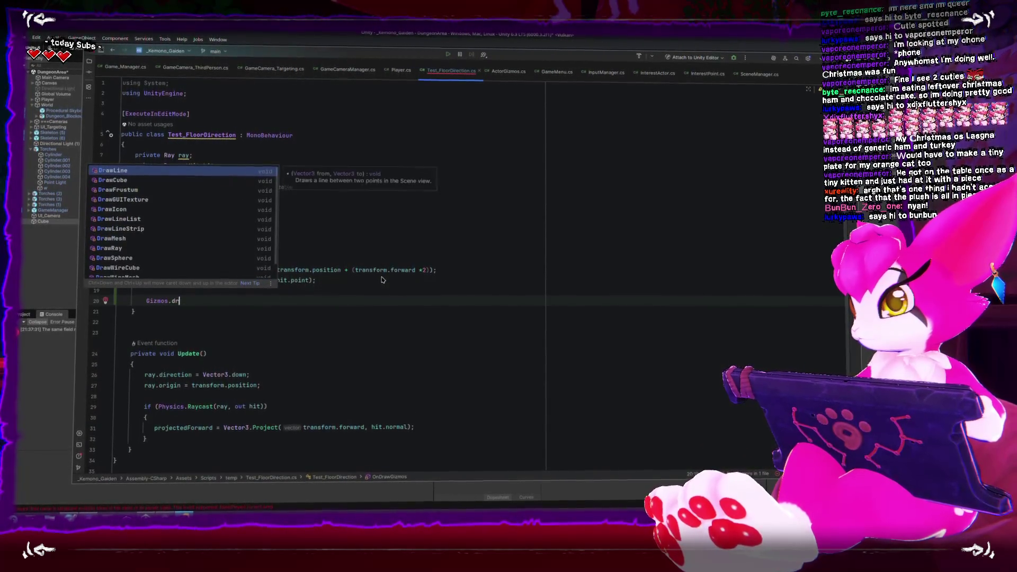
{"action": "key", "text": "Return"}
{"action": "key", "text": "BackSpace"}
{"action": "key", "text": "BackSpace"}
{"action": "key", "text": "BackSpace"}
{"action": "type", "text": "hit.point"}
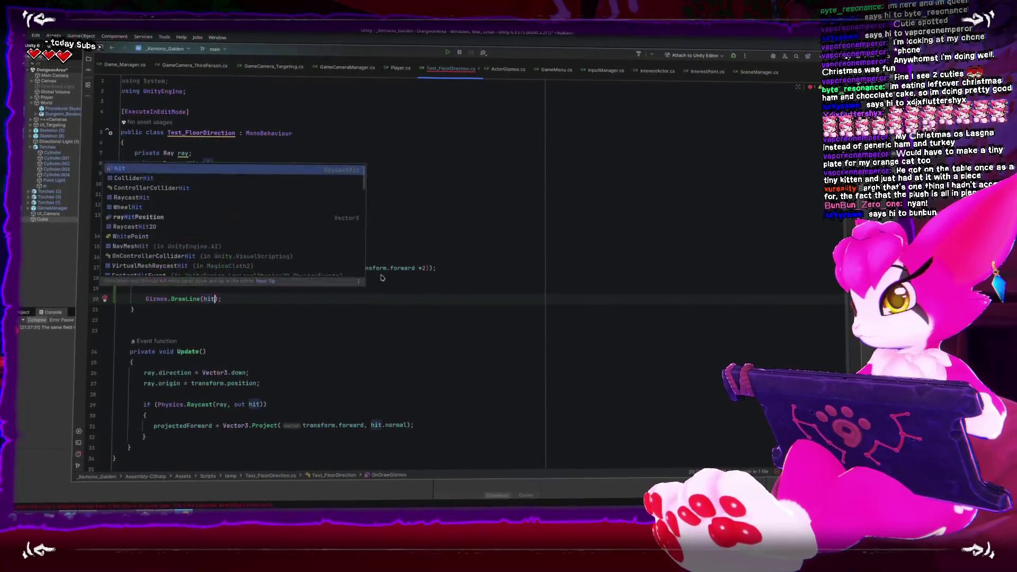
{"action": "type", "text": ", hit"}
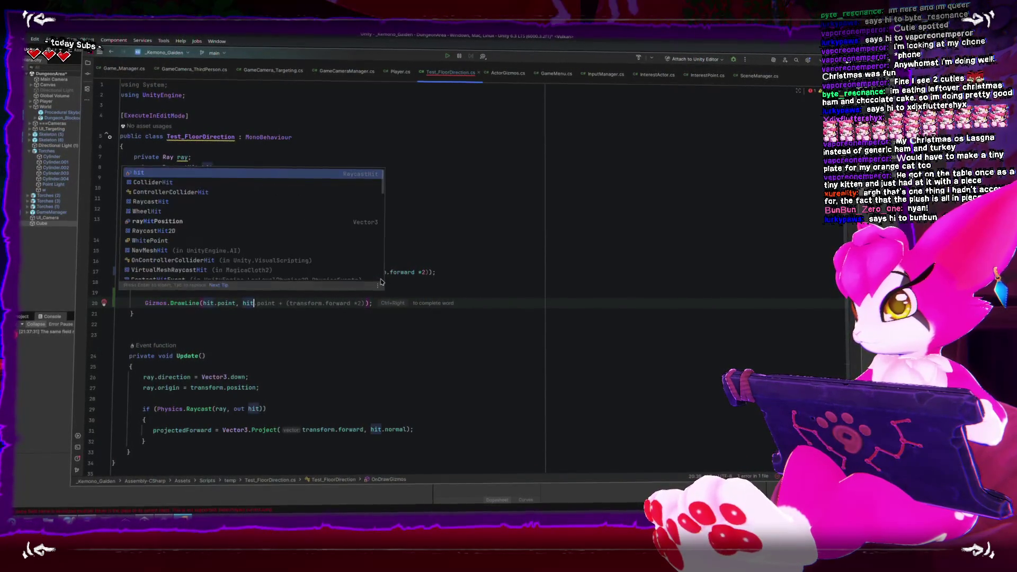
{"action": "type", "text": ".point"}
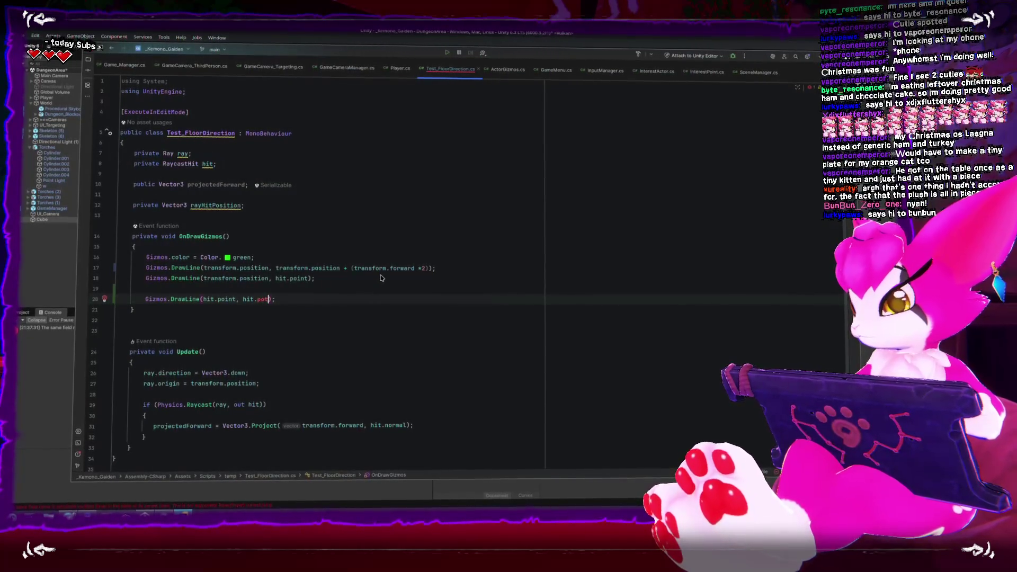
{"action": "type", "text": " + project"}
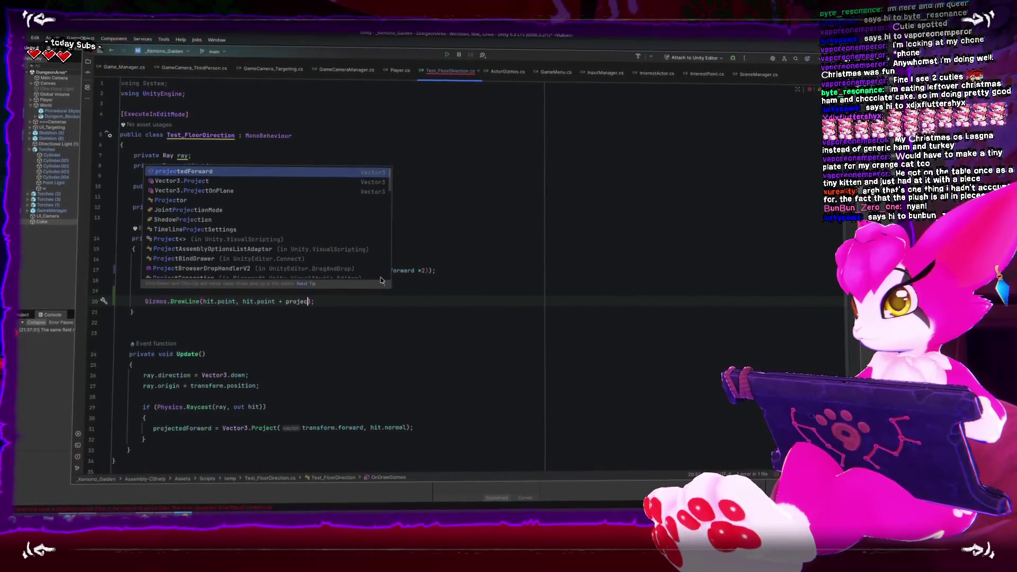
{"action": "key", "text": "Return"}
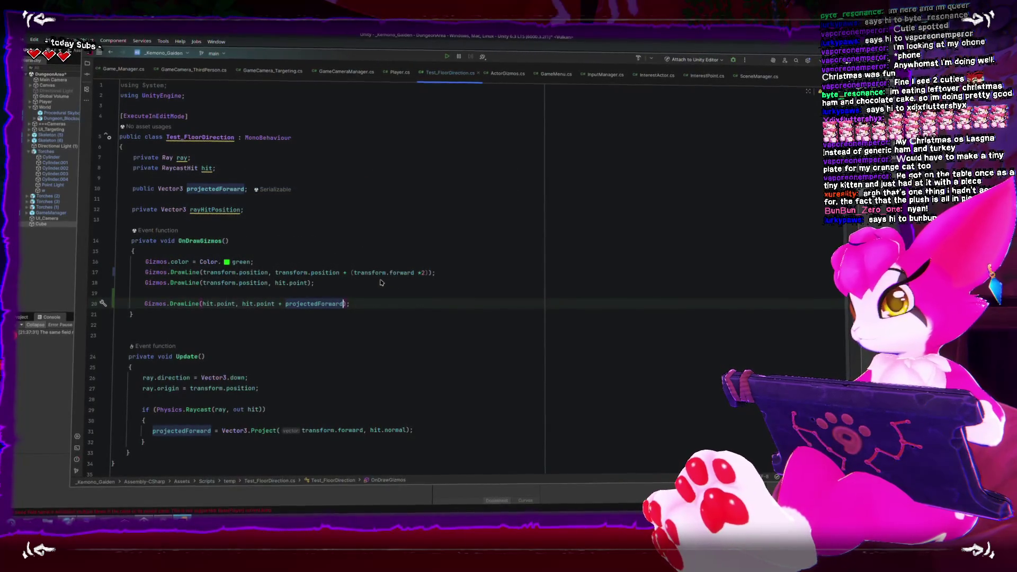
{"action": "left_click", "coordinate": [52, 278]}
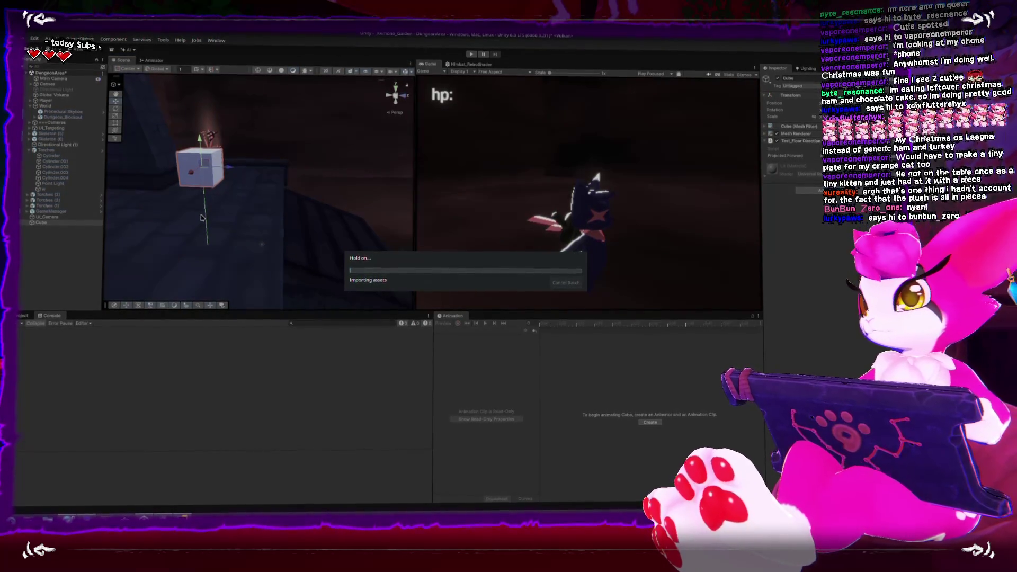
Step: Orbit around the cube, then review the OnDrawGizmos and Update raycast code
{"action": "mouse_move", "coordinate": [228, 229]}
{"action": "left_mouse_down"}
{"action": "mouse_move", "coordinate": [231, 118]}
{"action": "mouse_move", "coordinate": [259, 102]}
{"action": "mouse_move", "coordinate": [254, 141]}
{"action": "mouse_move", "coordinate": [308, 154]}
{"action": "left_mouse_up"}
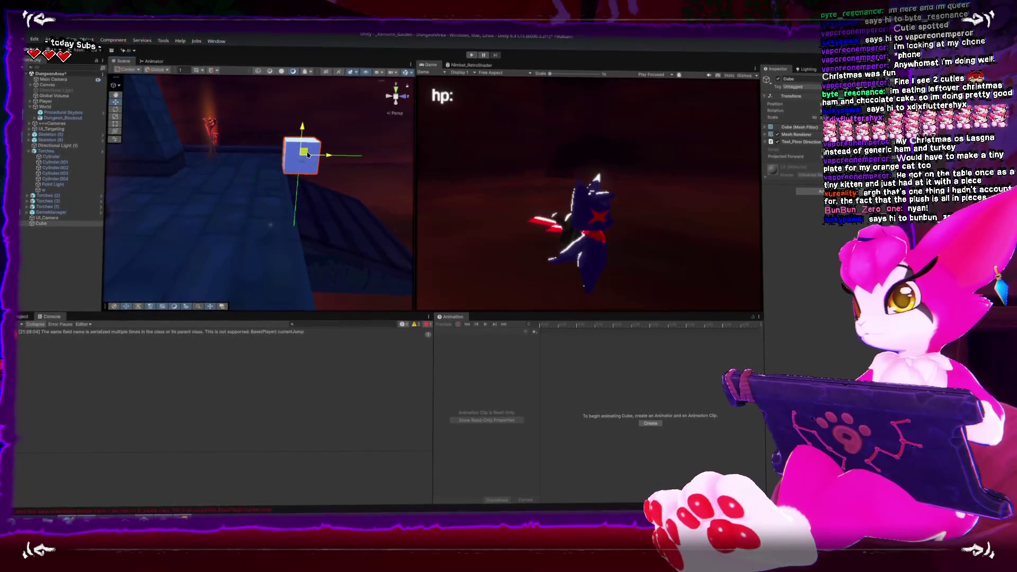
{"action": "key", "text": "alt+Tab"}
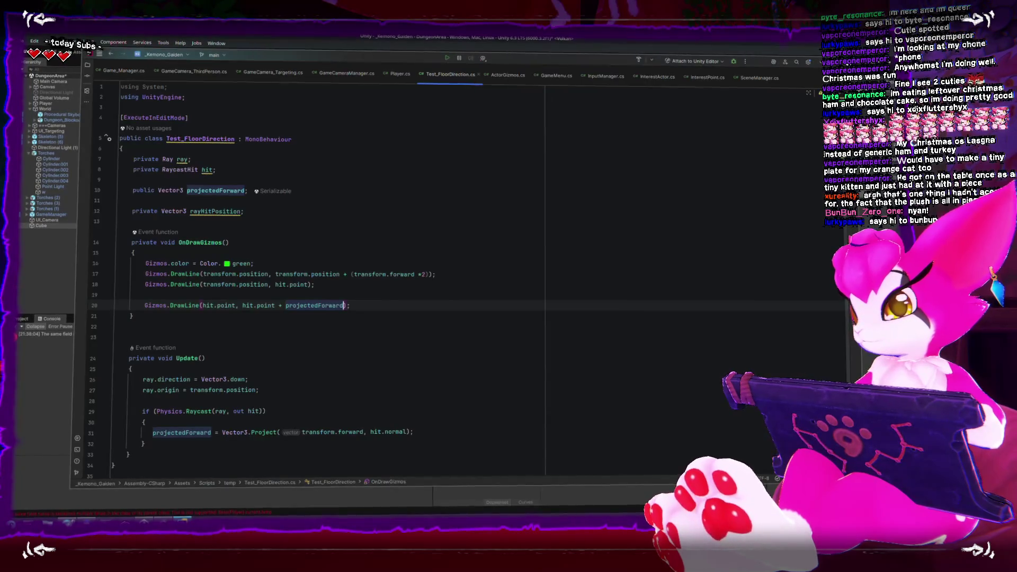
{"action": "left_click", "coordinate": [286, 323]}
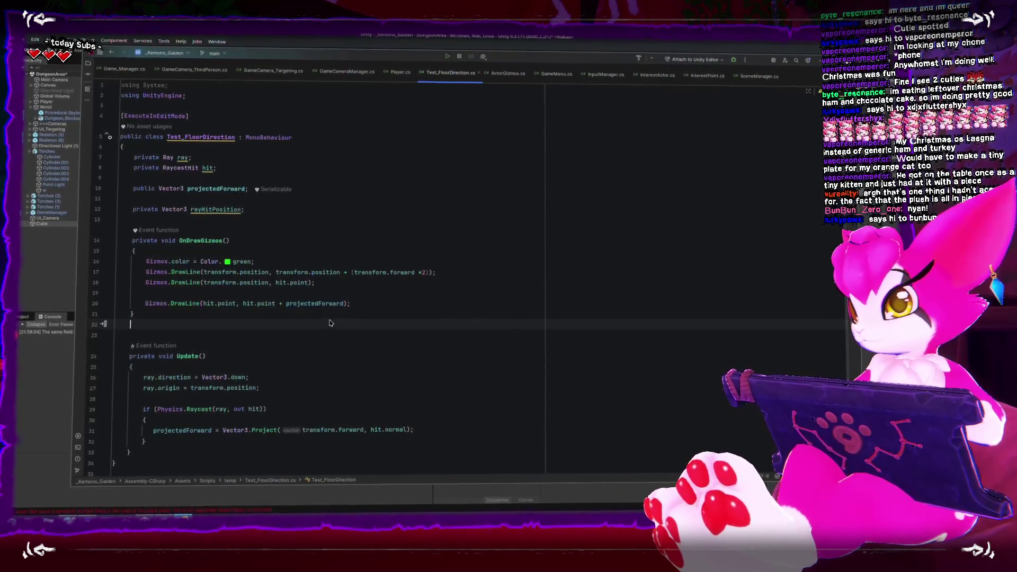
{"action": "left_click", "coordinate": [286, 316]}
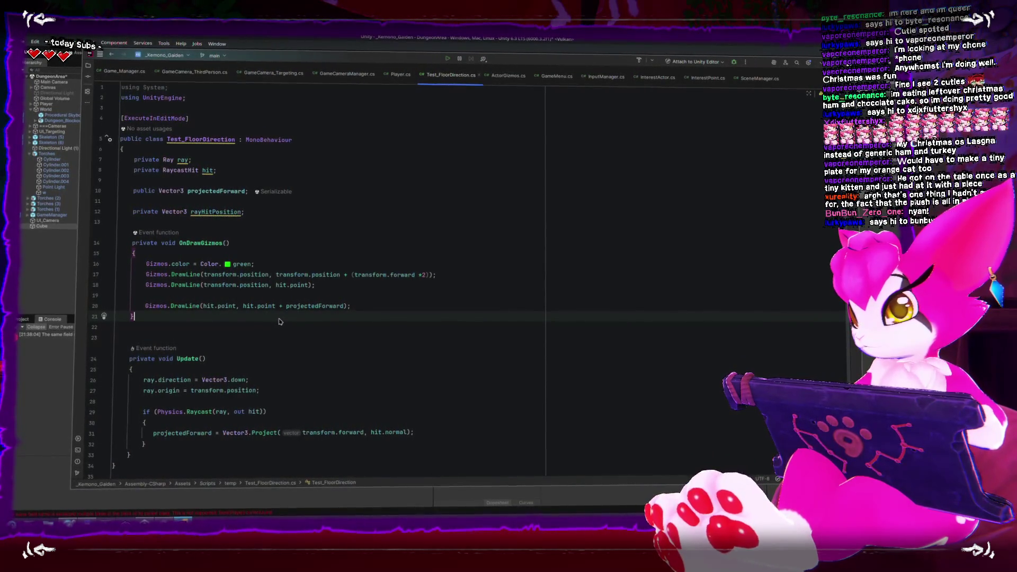
{"action": "left_click", "coordinate": [215, 424]}
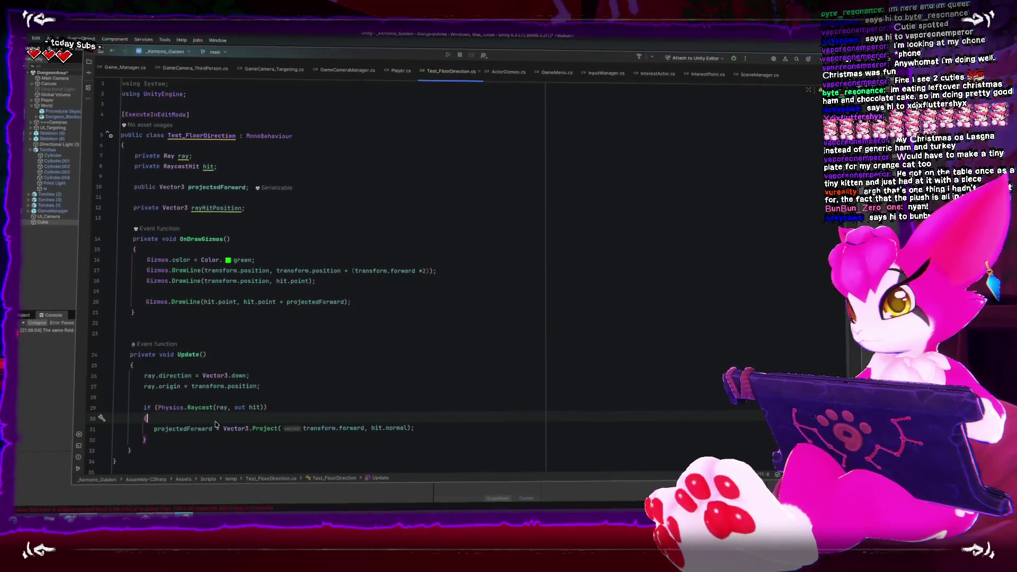
Step: Orbit the Scene view and move the test cube up and to the right
{"action": "left_click", "coordinate": [40, 273]}
{"action": "left_click", "coordinate": [230, 197]}
{"action": "mouse_move", "coordinate": [230, 197]}
{"action": "left_mouse_down"}
{"action": "mouse_move", "coordinate": [233, 175]}
{"action": "mouse_move", "coordinate": [219, 179]}
{"action": "mouse_move", "coordinate": [225, 155]}
{"action": "mouse_move", "coordinate": [275, 144]}
{"action": "mouse_move", "coordinate": [288, 157]}
{"action": "mouse_move", "coordinate": [282, 208]}
{"action": "mouse_move", "coordinate": [231, 227]}
{"action": "mouse_move", "coordinate": [292, 236]}
{"action": "left_mouse_up"}
{"action": "left_click", "coordinate": [219, 179]}
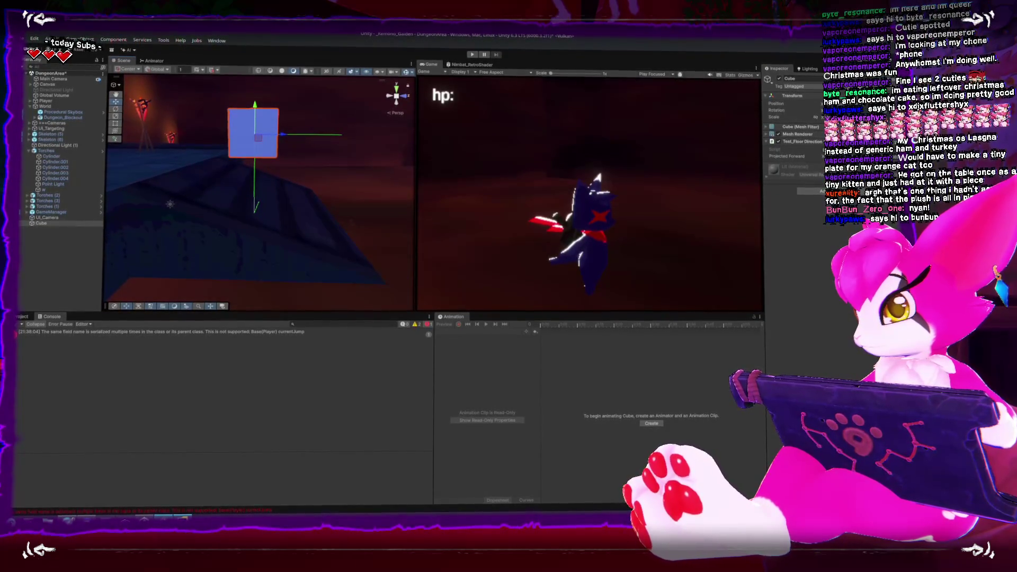
{"action": "key", "text": "alt+Tab"}
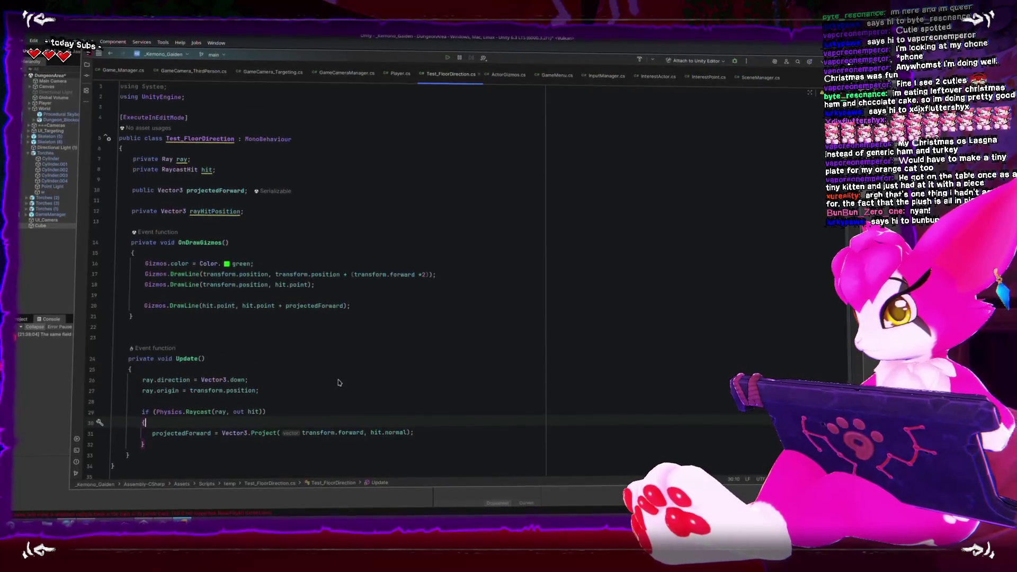
{"action": "scroll", "coordinate": [339, 382], "scroll_direction": "down", "scroll_amount": 2}
Step: Make the third gizmo line draw to hit.point + projectedForward.normalized
{"action": "left_click", "coordinate": [488, 227]}
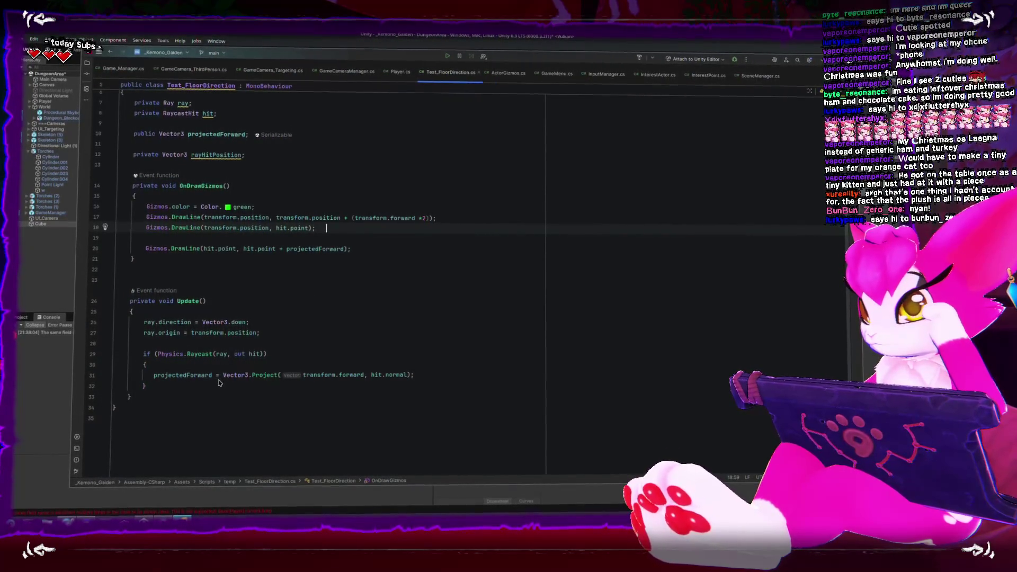
{"action": "left_click", "coordinate": [287, 252]}
{"action": "type", "text": "("}
{"action": "key", "text": "ctrl+Right"}
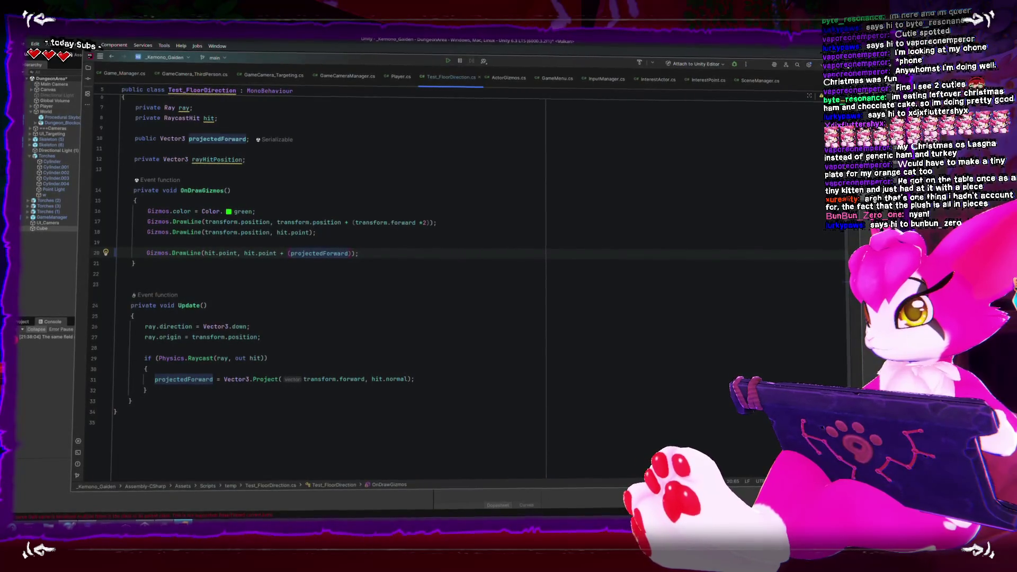
{"action": "left_click", "coordinate": [290, 251]}
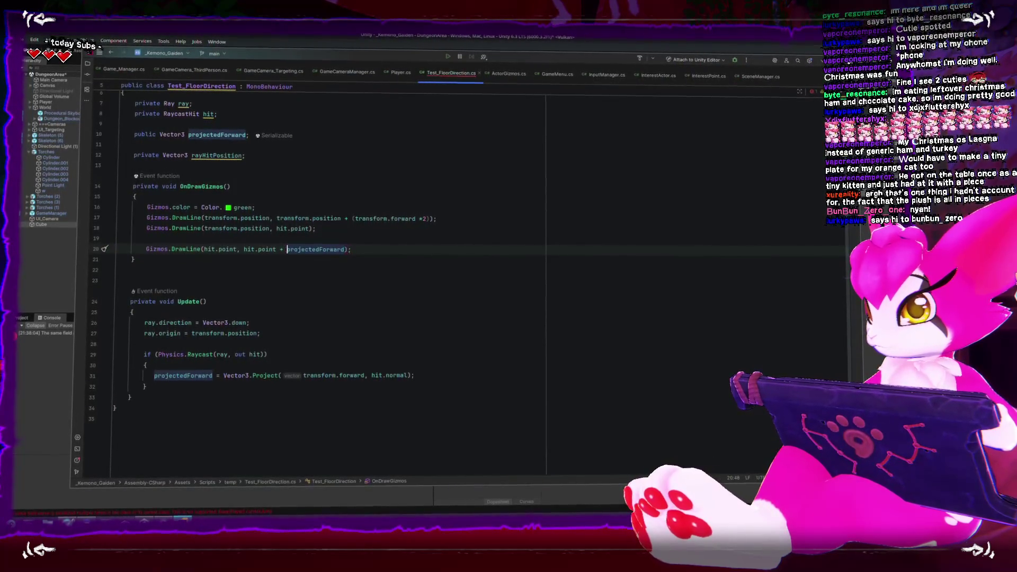
{"action": "type", "text": ".normalized"}
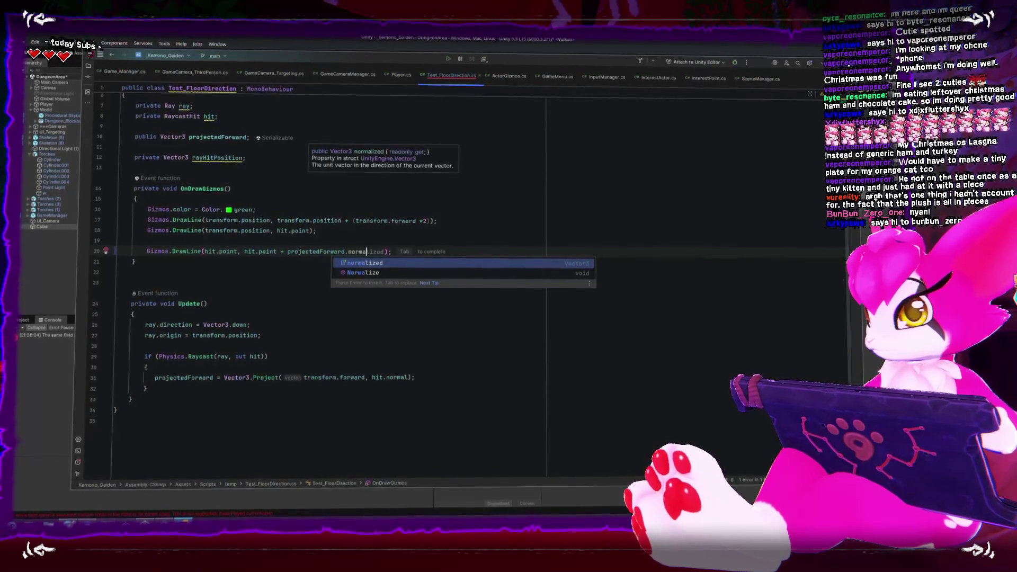
{"action": "left_click", "coordinate": [406, 361]}
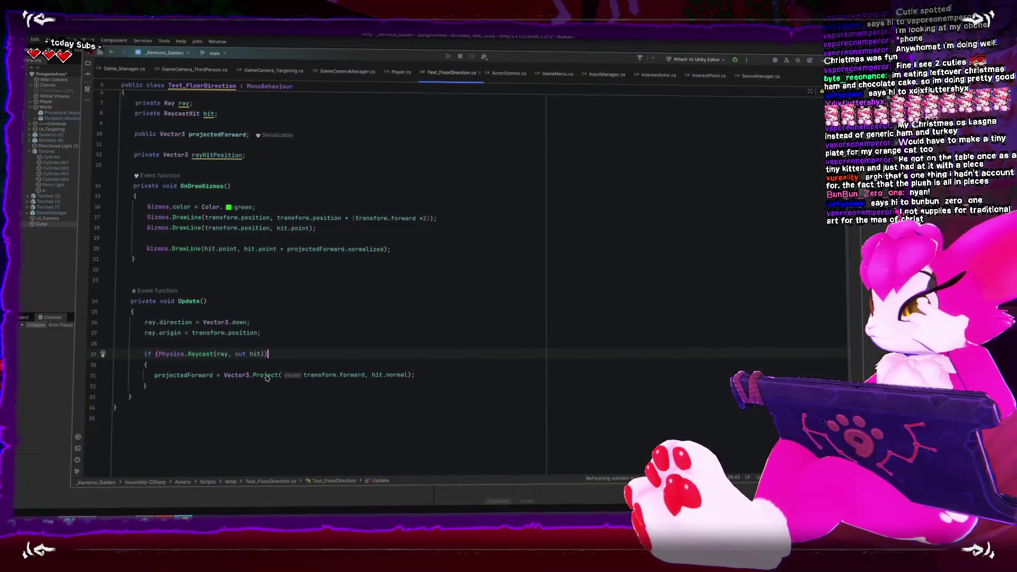
{"action": "mouse_move", "coordinate": [268, 377]}
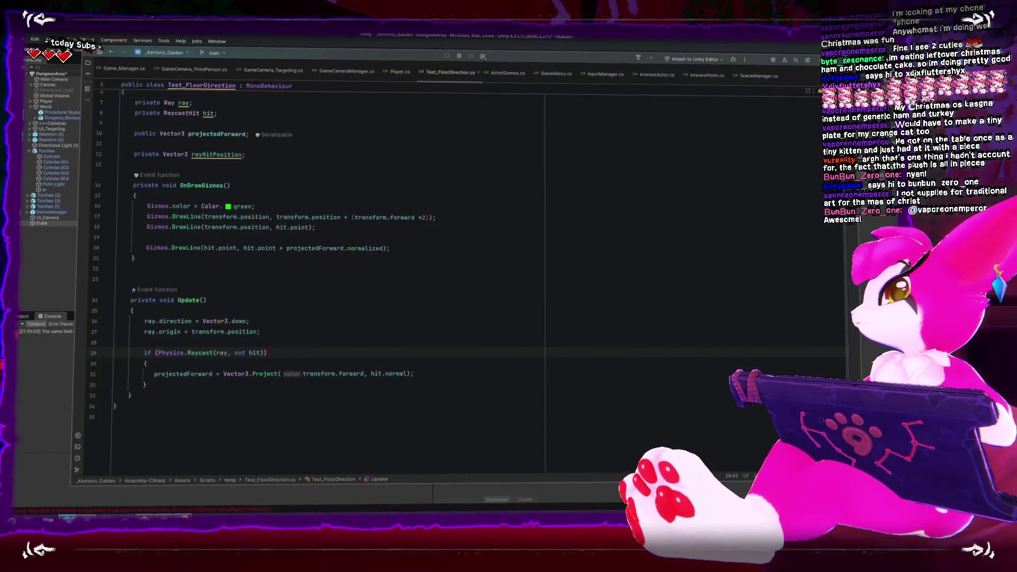
Step: Bring the Unity Discussions browser over the code editor and shift its window up-left
{"action": "key", "text": "alt+Tab"}
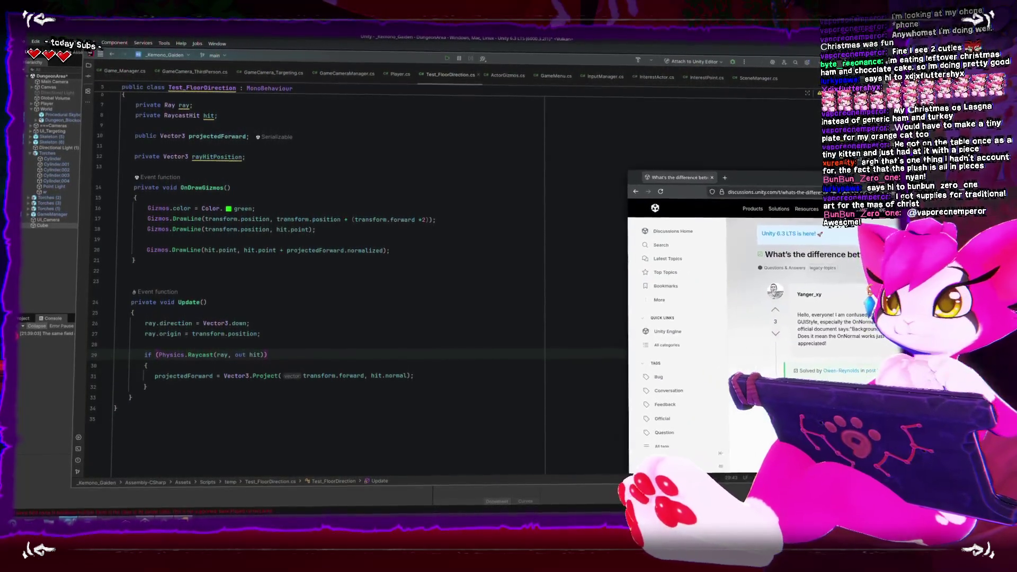
{"action": "mouse_move", "coordinate": [513, 146]}
{"action": "left_mouse_down"}
{"action": "mouse_move", "coordinate": [453, 138]}
{"action": "mouse_move", "coordinate": [420, 117]}
{"action": "left_mouse_up"}
{"action": "type", "text": "vector3 project.u"}
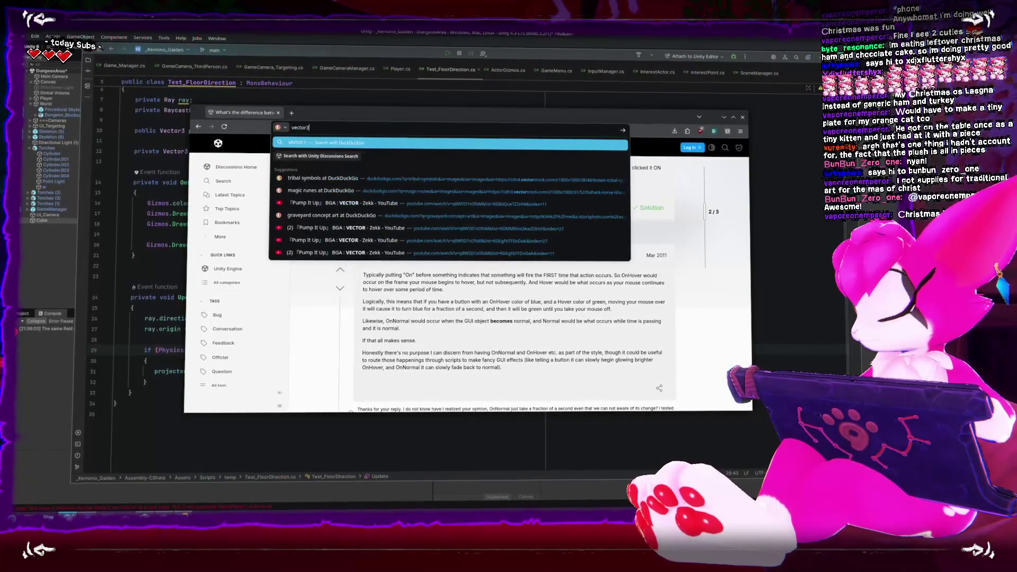
Step: Search the web for 'vector3 project unity' and read through the Vector3.Project documentation
{"action": "type", "text": "nity"}
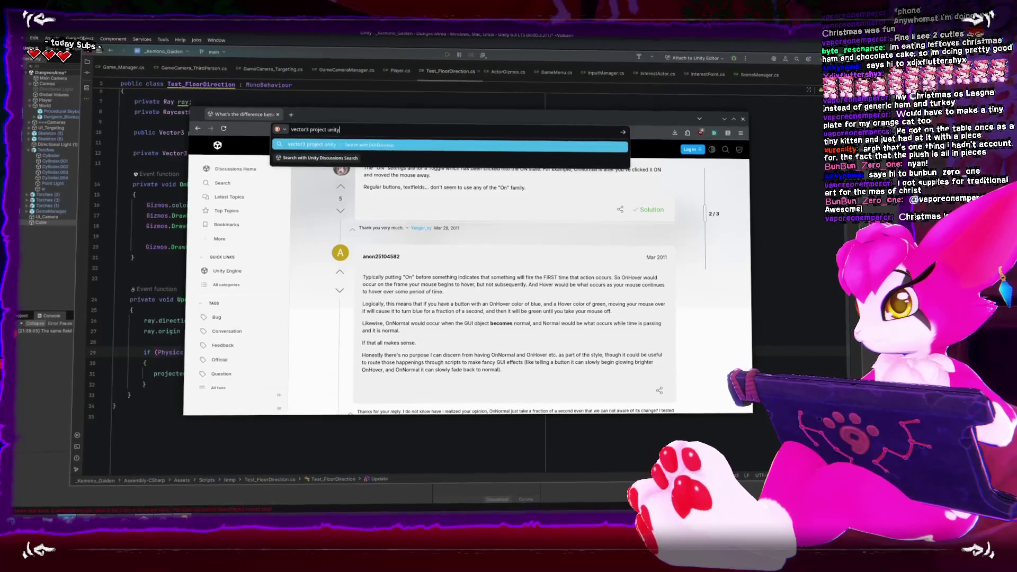
{"action": "key", "text": "Return"}
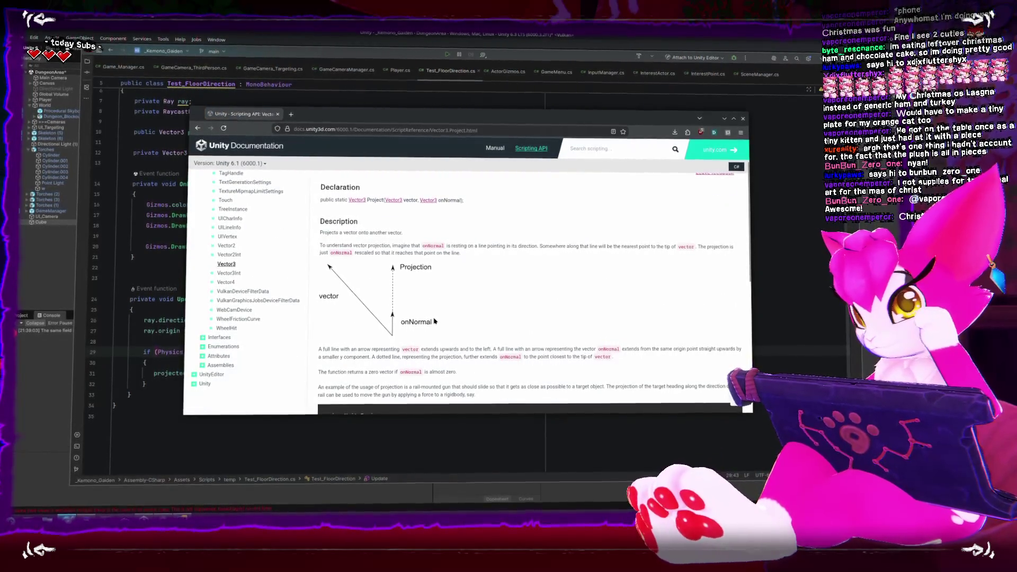
{"action": "scroll", "coordinate": [434, 323], "scroll_direction": "down", "scroll_amount": 4}
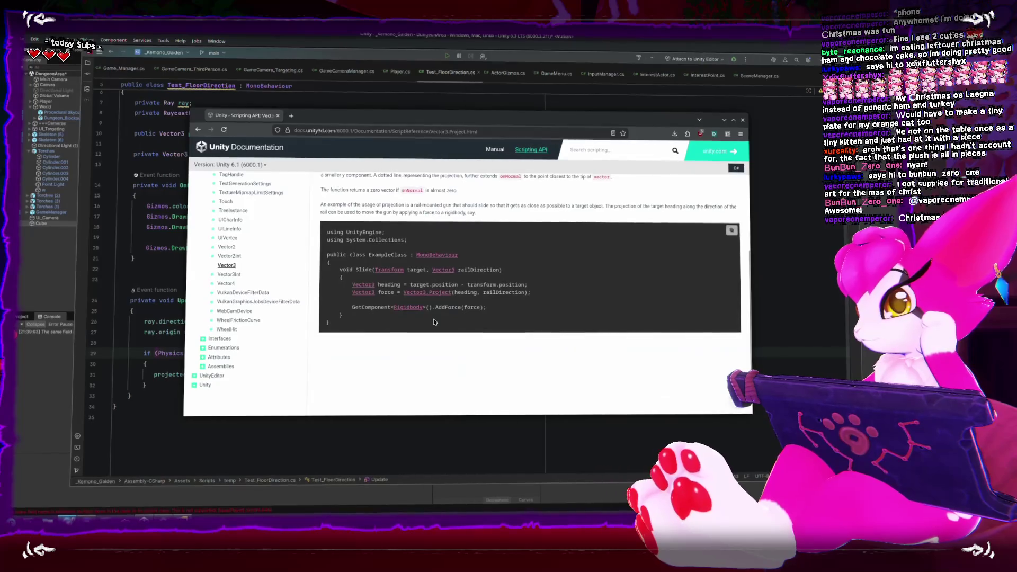
{"action": "scroll", "coordinate": [435, 320], "scroll_direction": "up", "scroll_amount": 5}
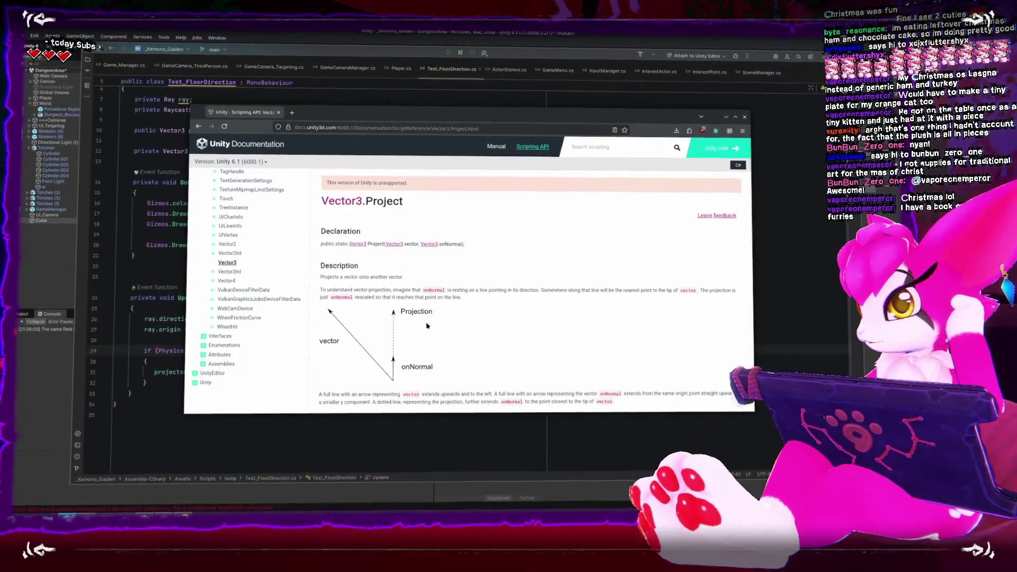
{"action": "scroll", "coordinate": [427, 328], "scroll_direction": "down", "scroll_amount": 3}
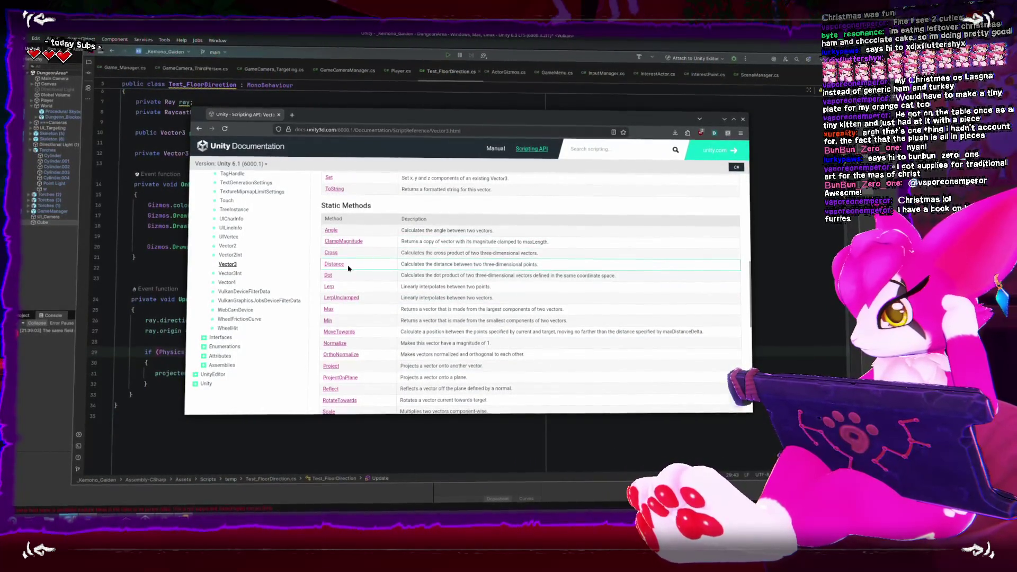
{"action": "scroll", "coordinate": [356, 287], "scroll_direction": "down", "scroll_amount": 1}
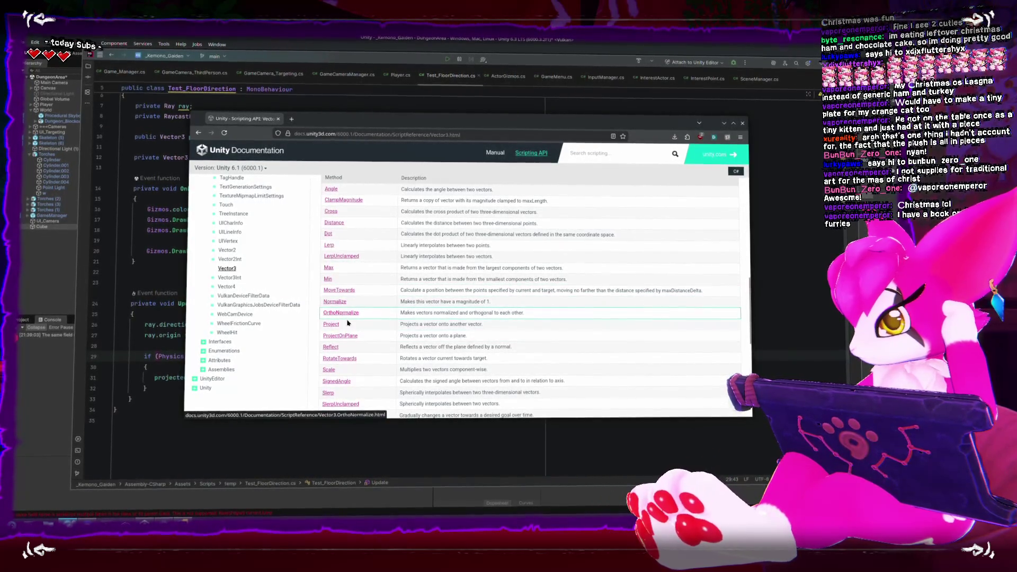
Step: Open the Vector3.ProjectOnPlane reference page and look over its parameters
{"action": "left_click", "coordinate": [347, 335]}
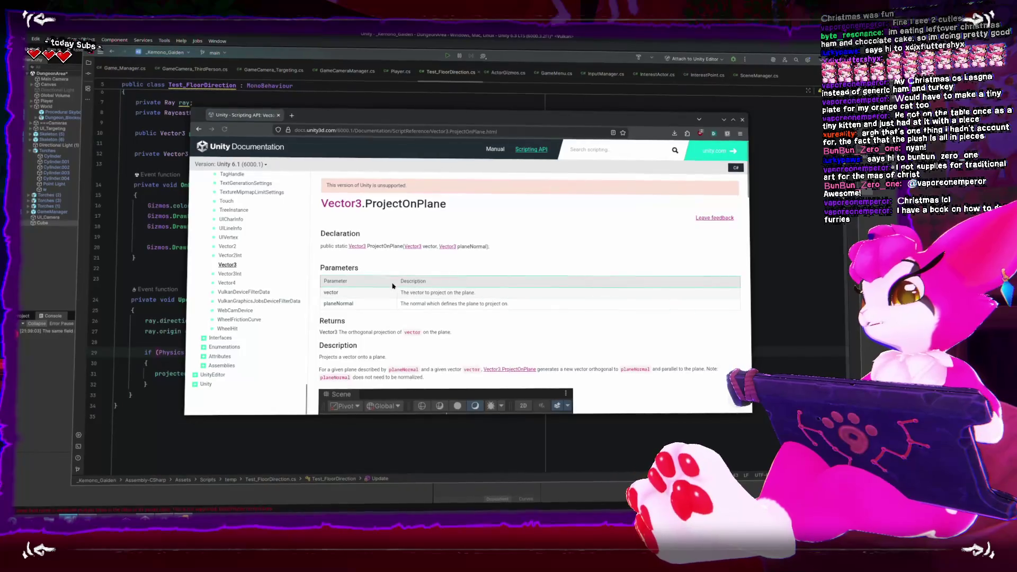
{"action": "scroll", "coordinate": [393, 286], "scroll_direction": "down", "scroll_amount": 3}
{"action": "scroll", "coordinate": [393, 286], "scroll_direction": "up", "scroll_amount": 3}
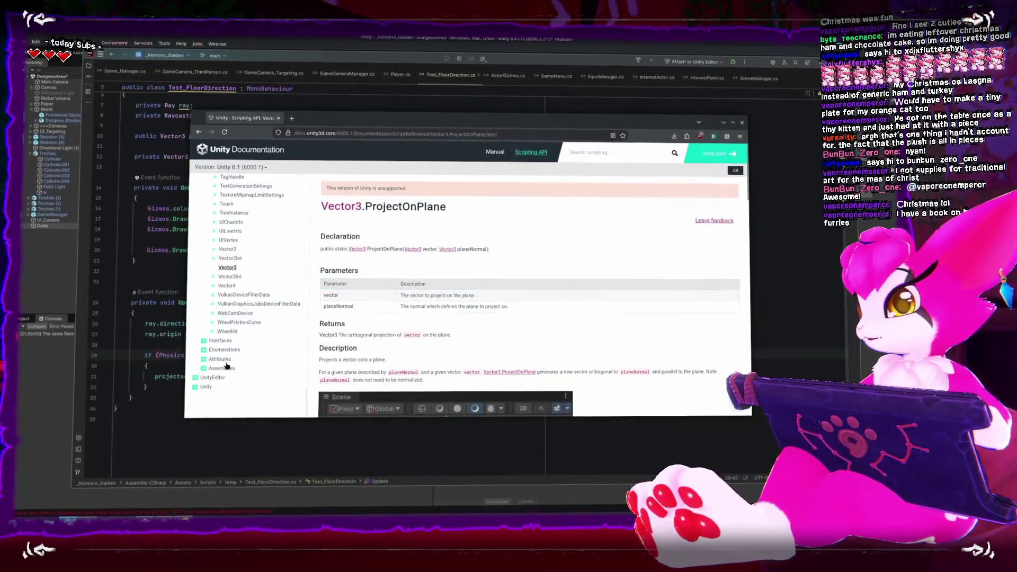
{"action": "left_click", "coordinate": [221, 457]}
Step: Change line 31's Vector3.Project call to Vector3.ProjectOnPlane using code completion, then return to Unity
{"action": "left_click", "coordinate": [278, 376]}
{"action": "type", "text": "On"}
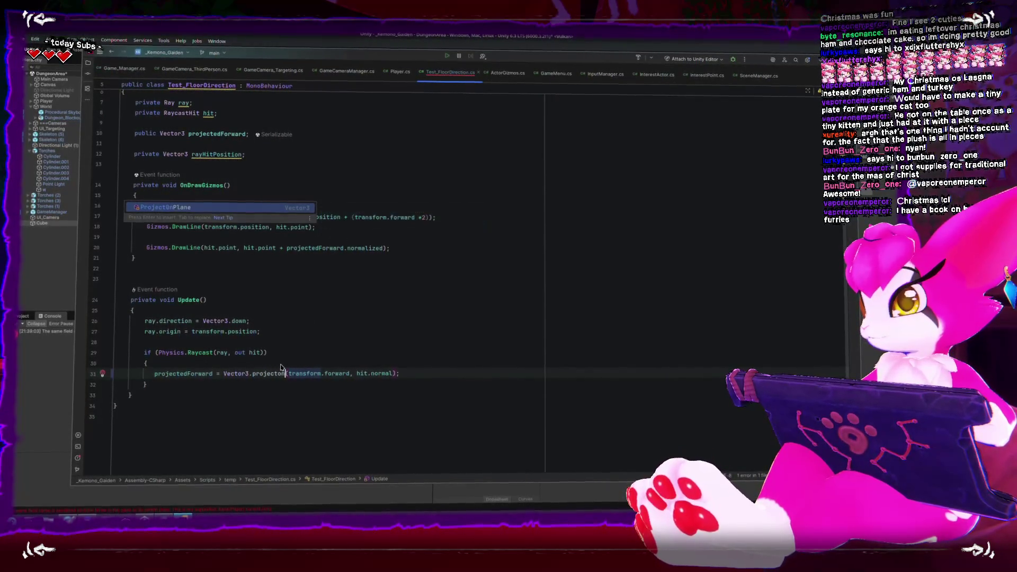
{"action": "key", "text": "Return"}
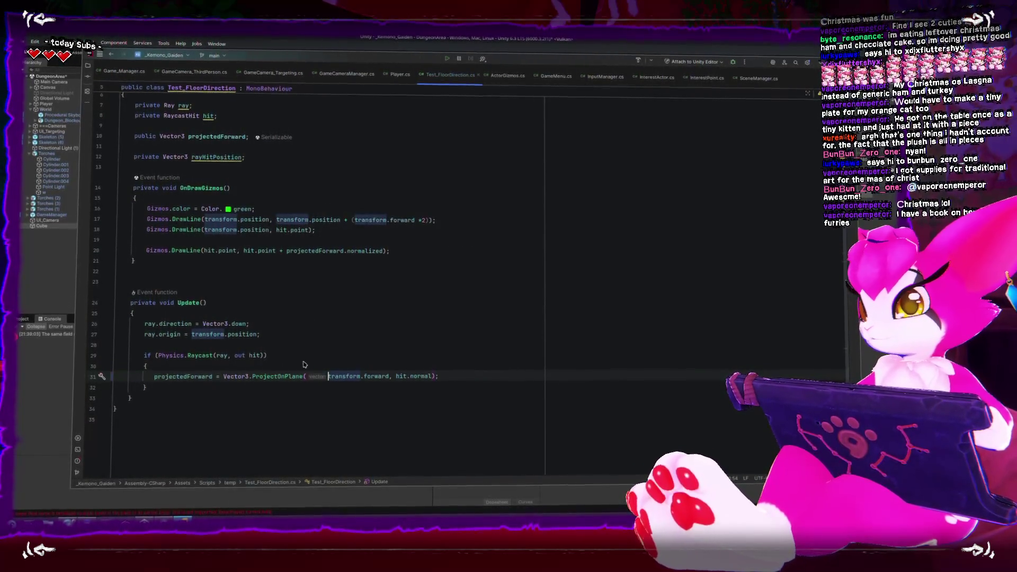
{"action": "left_click", "coordinate": [317, 37]}
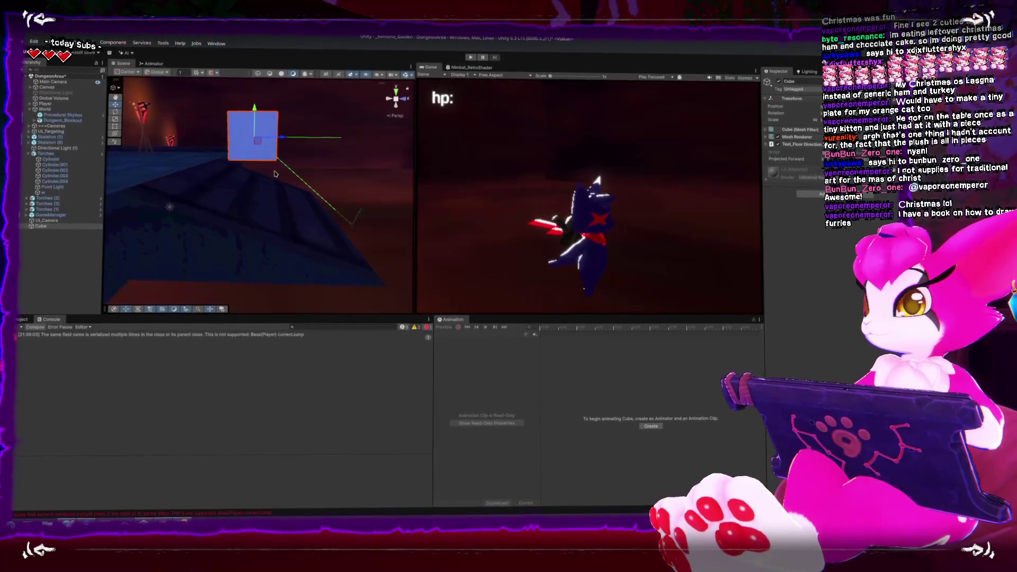
Step: Drag the test cube up-left toward the torch-lit wall and zoom the Scene view out
{"action": "mouse_move", "coordinate": [260, 150]}
{"action": "left_mouse_down"}
{"action": "mouse_move", "coordinate": [206, 114]}
{"action": "mouse_move", "coordinate": [161, 119]}
{"action": "mouse_move", "coordinate": [380, 178]}
{"action": "mouse_move", "coordinate": [191, 179]}
{"action": "left_mouse_up"}
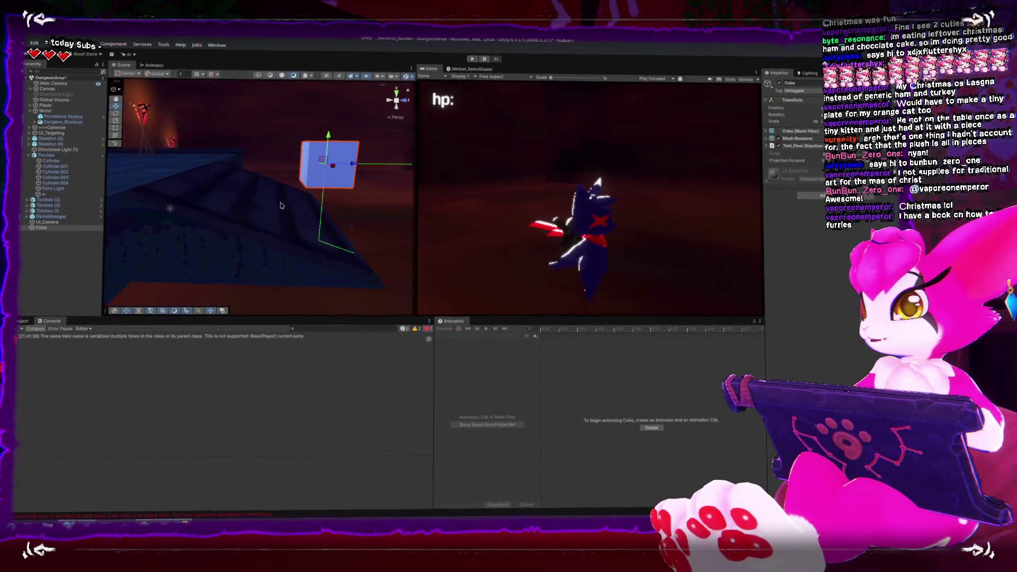
{"action": "scroll", "coordinate": [294, 197], "scroll_direction": "down", "scroll_amount": 2}
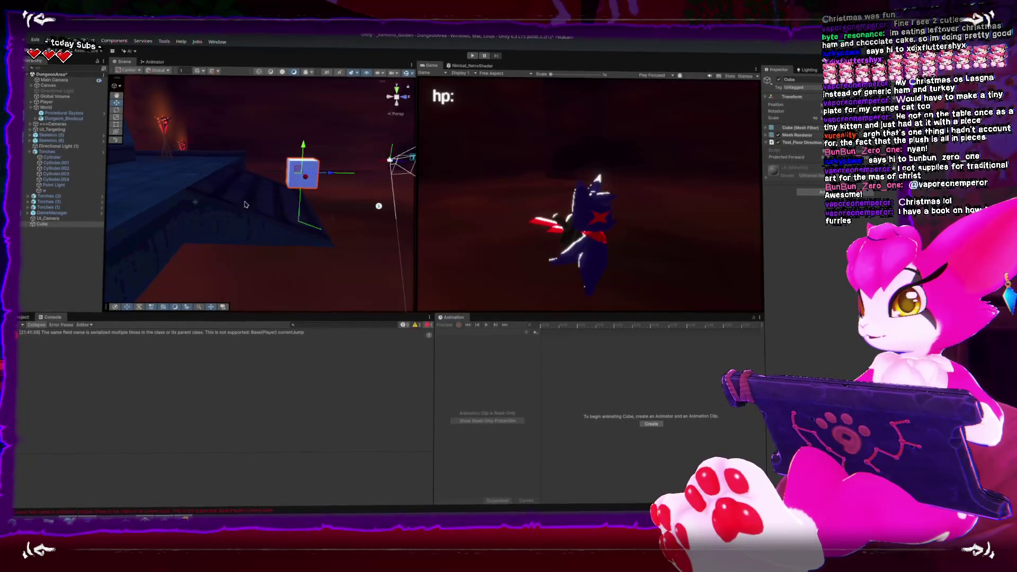
{"action": "left_click", "coordinate": [289, 229]}
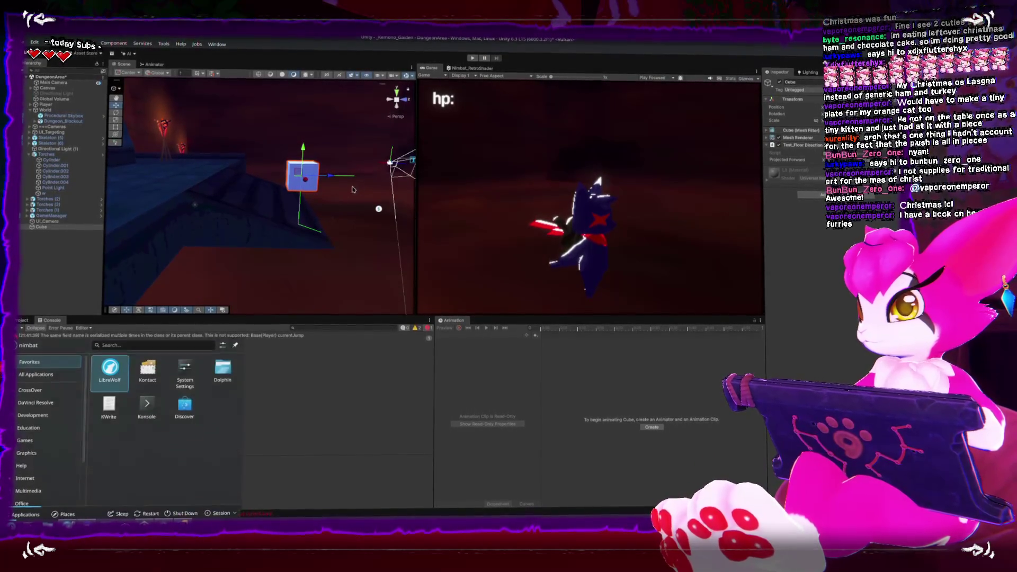
Step: Orbit the scene to face the torch-lit wall and reselect the Cube
{"action": "mouse_move", "coordinate": [254, 196]}
{"action": "left_mouse_down"}
{"action": "mouse_move", "coordinate": [241, 192]}
{"action": "mouse_move", "coordinate": [259, 194]}
{"action": "mouse_move", "coordinate": [286, 171]}
{"action": "mouse_move", "coordinate": [284, 187]}
{"action": "mouse_move", "coordinate": [166, 153]}
{"action": "mouse_move", "coordinate": [280, 184]}
{"action": "mouse_move", "coordinate": [166, 163]}
{"action": "mouse_move", "coordinate": [284, 188]}
{"action": "mouse_move", "coordinate": [152, 159]}
{"action": "mouse_move", "coordinate": [325, 203]}
{"action": "mouse_move", "coordinate": [154, 158]}
{"action": "mouse_move", "coordinate": [300, 201]}
{"action": "mouse_move", "coordinate": [177, 177]}
{"action": "mouse_move", "coordinate": [152, 153]}
{"action": "mouse_move", "coordinate": [202, 214]}
{"action": "mouse_move", "coordinate": [207, 197]}
{"action": "mouse_move", "coordinate": [312, 197]}
{"action": "mouse_move", "coordinate": [182, 188]}
{"action": "mouse_move", "coordinate": [307, 193]}
{"action": "mouse_move", "coordinate": [274, 191]}
{"action": "mouse_move", "coordinate": [270, 257]}
{"action": "mouse_move", "coordinate": [311, 178]}
{"action": "left_mouse_up"}
{"action": "left_click", "coordinate": [283, 192]}
Step: With the Rotate tool active, undo the cube's rotation back toward axis-aligned and orbit around it
{"action": "key", "text": "e"}
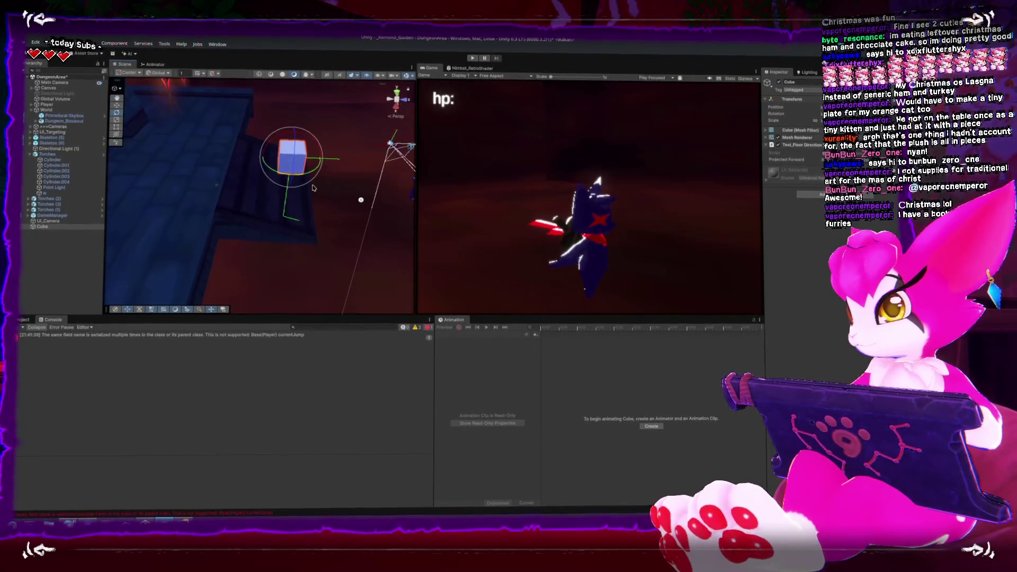
{"action": "key", "text": "ctrl+z"}
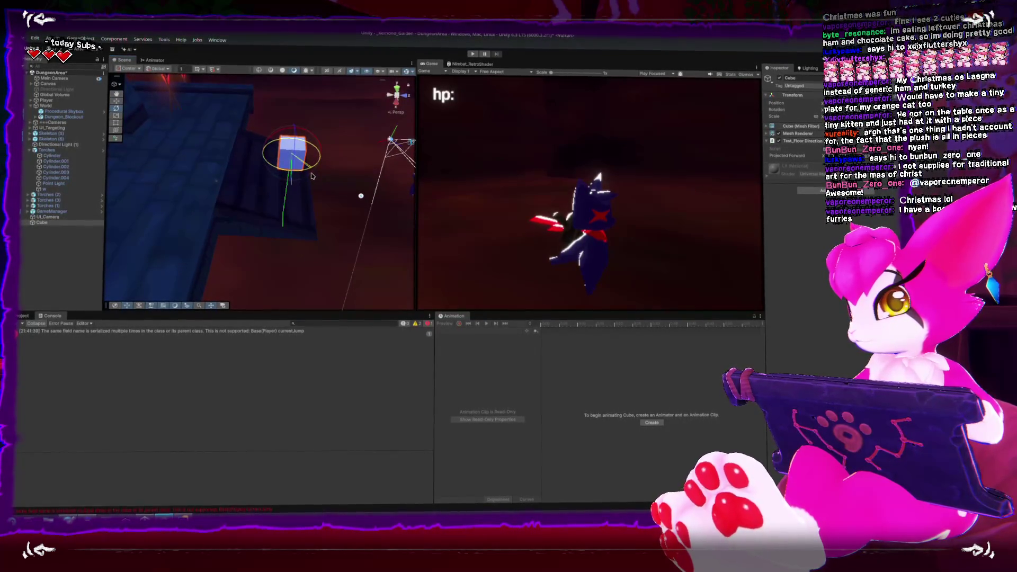
{"action": "key", "text": "ctrl+z"}
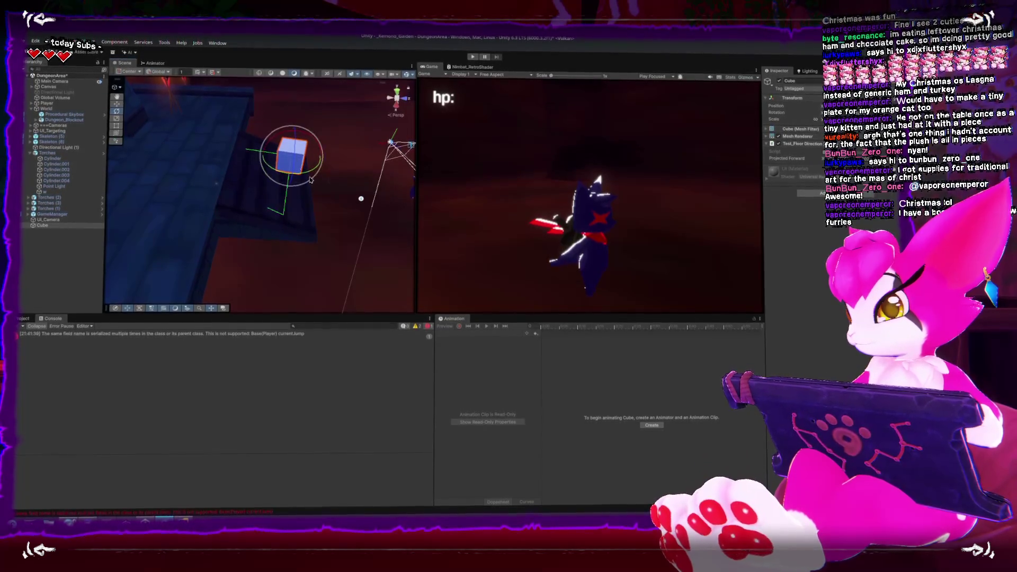
{"action": "mouse_move", "coordinate": [290, 172]}
{"action": "left_mouse_down"}
{"action": "mouse_move", "coordinate": [294, 138]}
{"action": "mouse_move", "coordinate": [347, 151]}
{"action": "mouse_move", "coordinate": [200, 137]}
{"action": "mouse_move", "coordinate": [329, 168]}
{"action": "mouse_move", "coordinate": [329, 177]}
{"action": "left_mouse_up"}
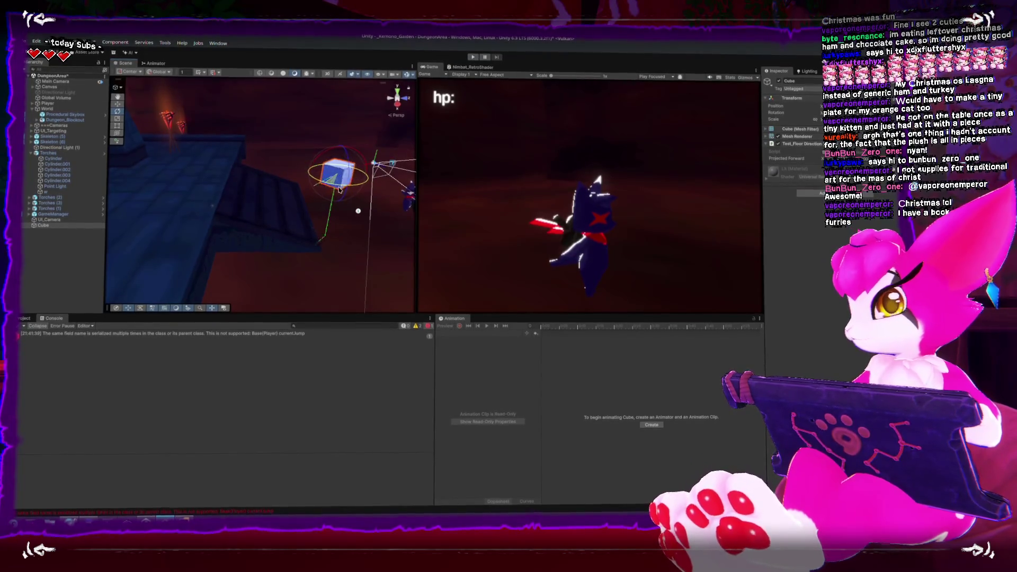
{"action": "mouse_move", "coordinate": [336, 181]}
{"action": "left_mouse_down"}
{"action": "mouse_move", "coordinate": [249, 177]}
{"action": "mouse_move", "coordinate": [241, 167]}
{"action": "left_mouse_up"}
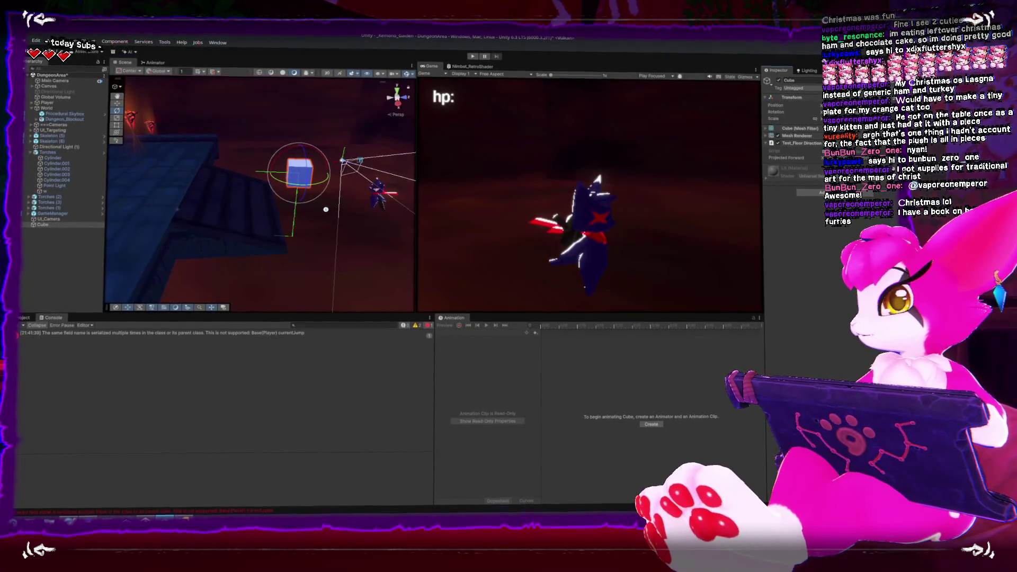
{"action": "left_click_drag", "start_coordinate": [255, 249], "coordinate": [334, 259]}
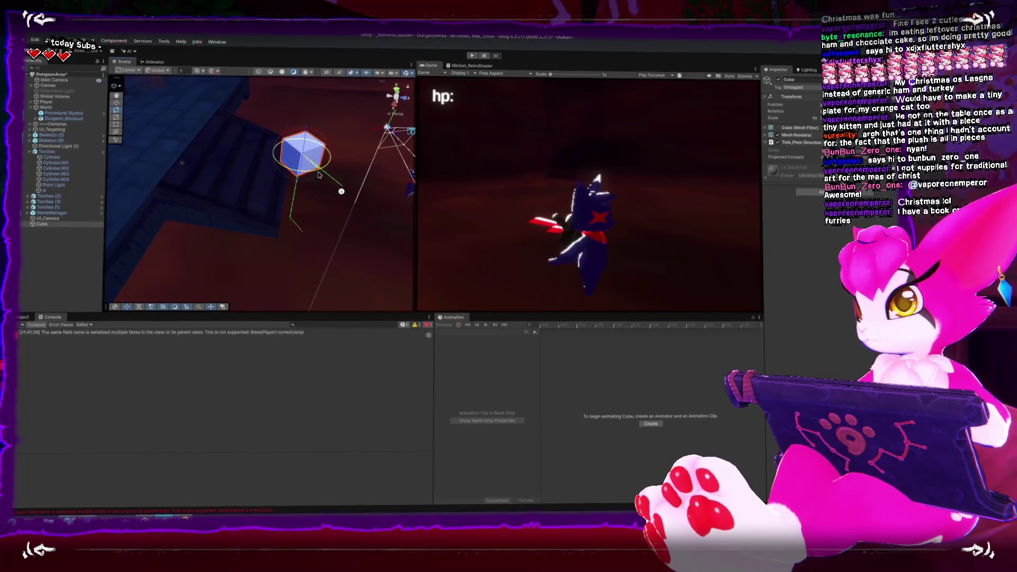
Step: Rotate the cube in Pivot handle mode so its green axis points left
{"action": "mouse_move", "coordinate": [320, 175]}
{"action": "left_mouse_down"}
{"action": "mouse_move", "coordinate": [319, 184]}
{"action": "mouse_move", "coordinate": [316, 172]}
{"action": "mouse_move", "coordinate": [325, 175]}
{"action": "mouse_move", "coordinate": [288, 183]}
{"action": "mouse_move", "coordinate": [219, 177]}
{"action": "left_mouse_up"}
{"action": "key", "text": "z"}
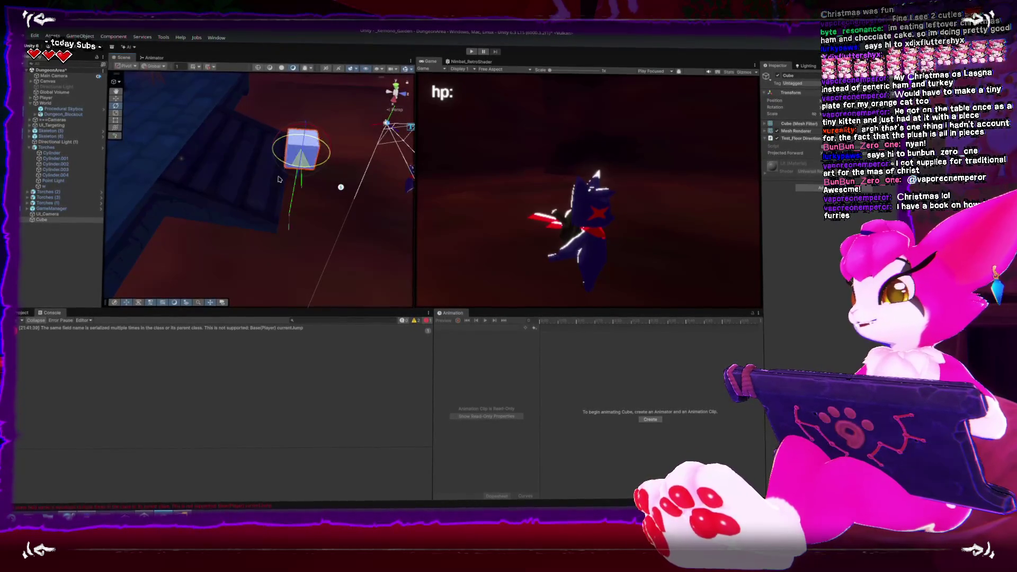
{"action": "left_click_drag", "start_coordinate": [319, 94], "coordinate": [162, 165]}
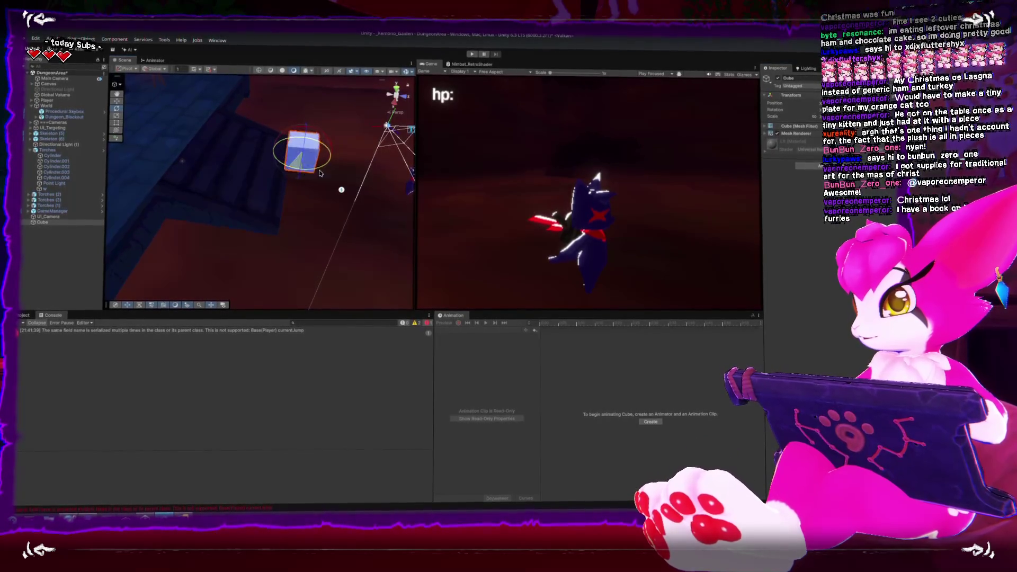
{"action": "mouse_move", "coordinate": [317, 181]}
{"action": "left_mouse_down"}
{"action": "mouse_move", "coordinate": [354, 204]}
{"action": "mouse_move", "coordinate": [239, 175]}
{"action": "left_mouse_up"}
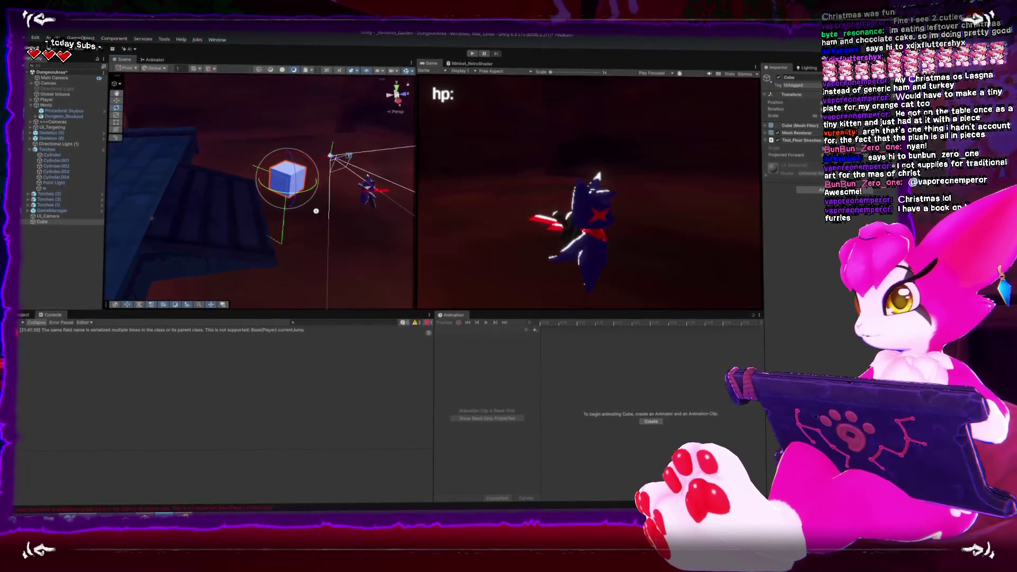
{"action": "left_click", "coordinate": [80, 39]}
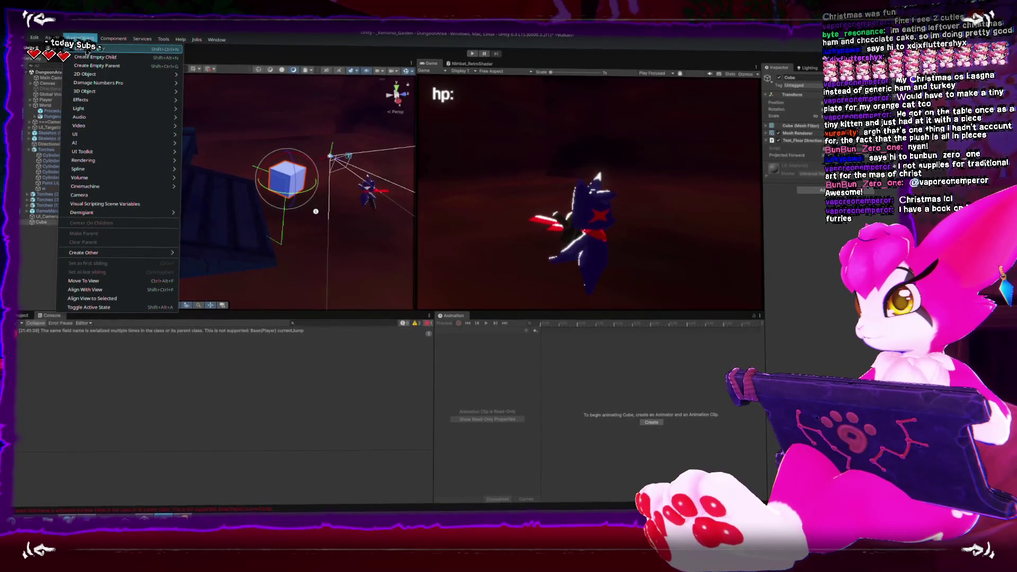
Step: Add a second cube to the scene via GameObject > 3D Object > Cube
{"action": "left_click", "coordinate": [87, 50]}
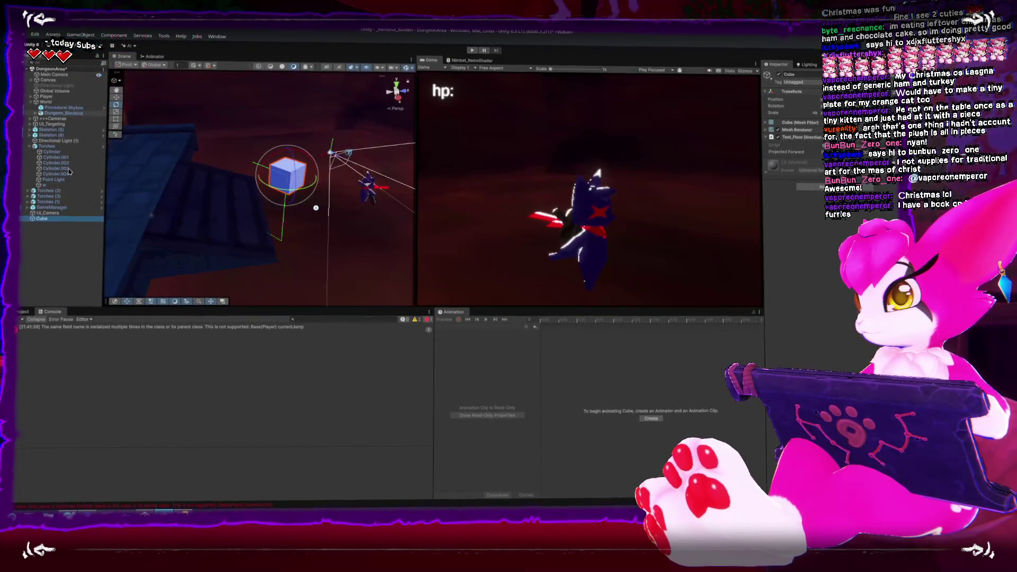
{"action": "left_click", "coordinate": [88, 36]}
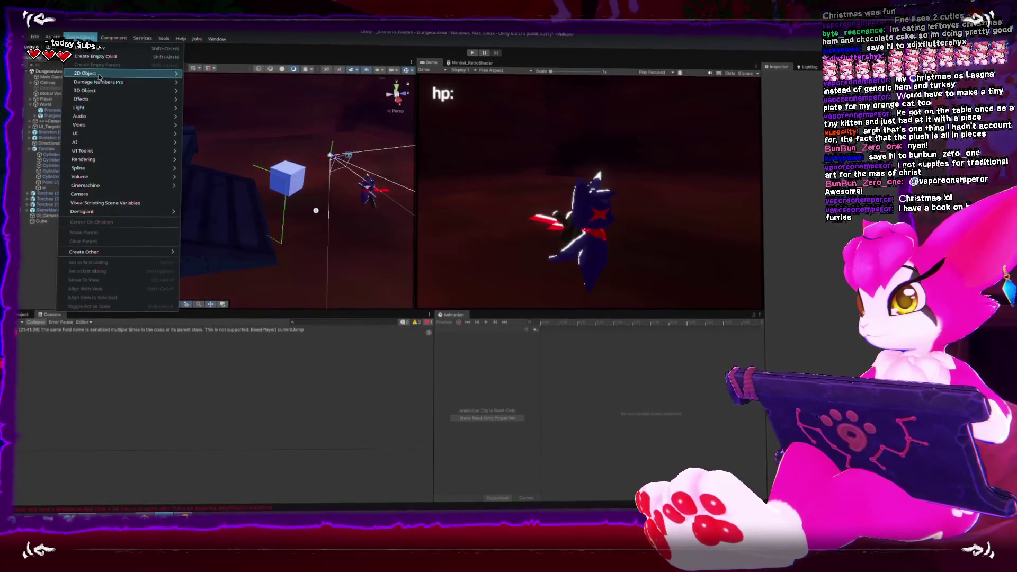
{"action": "left_click", "coordinate": [207, 95]}
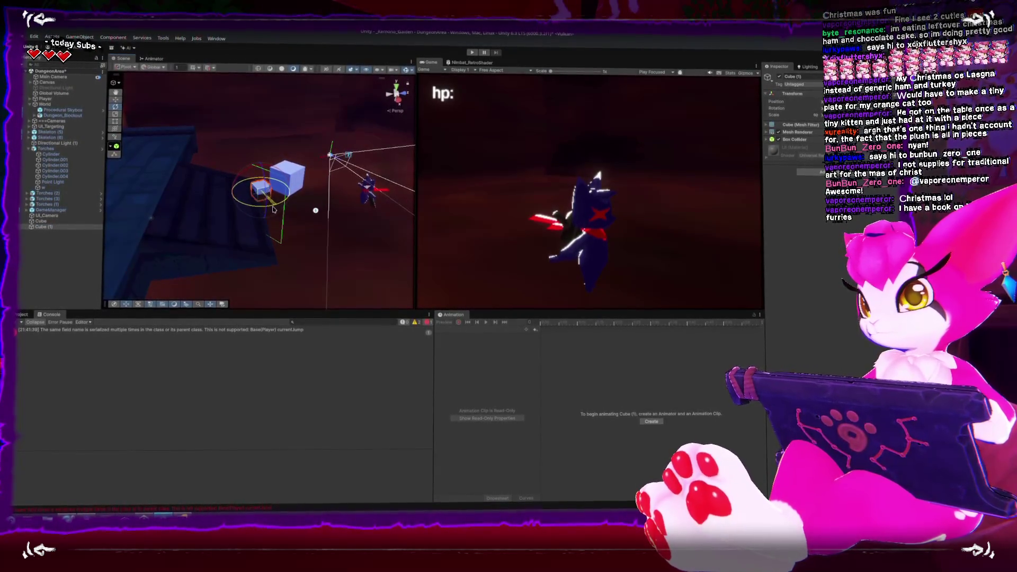
Step: Rotate the new cube with the Rotate tool, toggling the scene lighting preview along the way
{"action": "key", "text": "e"}
{"action": "left_click_drag", "start_coordinate": [221, 131], "coordinate": [228, 185]}
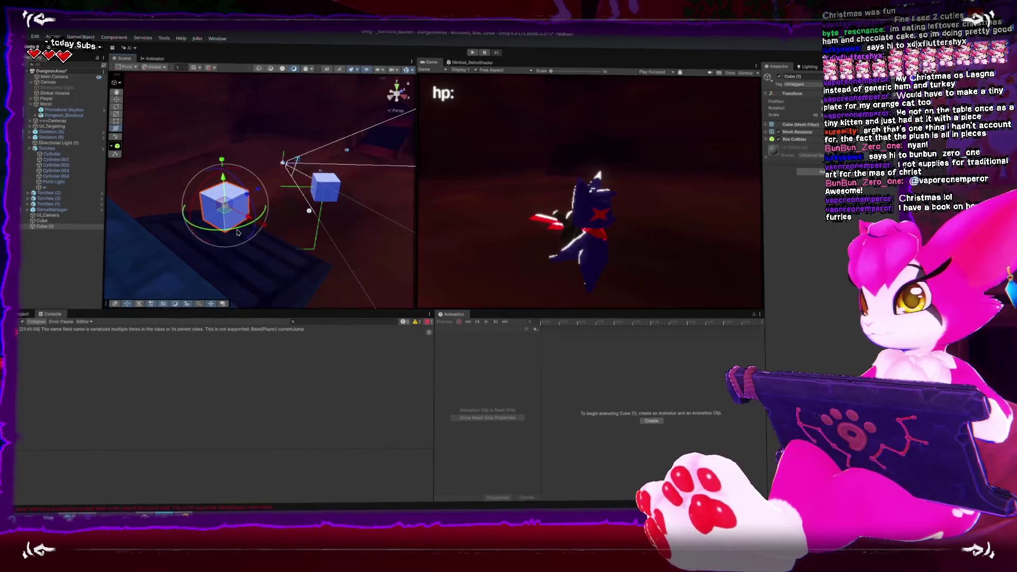
{"action": "left_click_drag", "start_coordinate": [274, 234], "coordinate": [241, 235]}
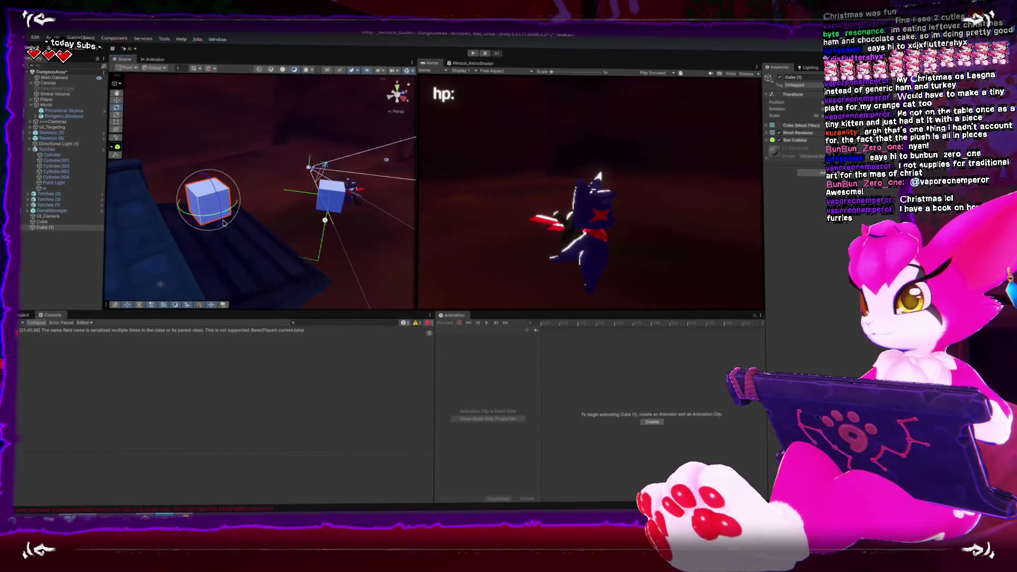
{"action": "left_click_drag", "start_coordinate": [187, 209], "coordinate": [209, 160]}
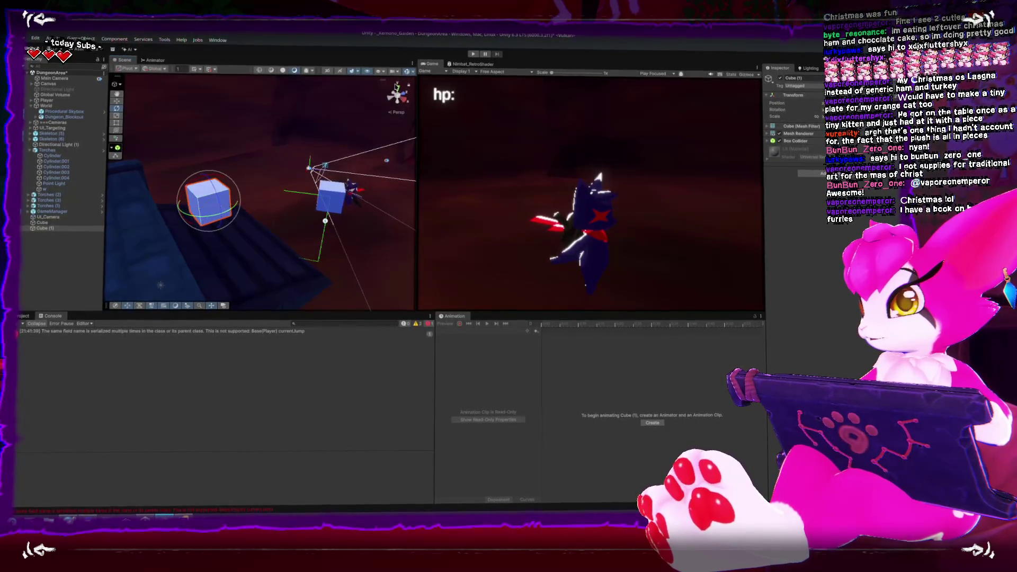
{"action": "left_click", "coordinate": [368, 73]}
{"action": "left_click_drag", "start_coordinate": [217, 209], "coordinate": [221, 215]}
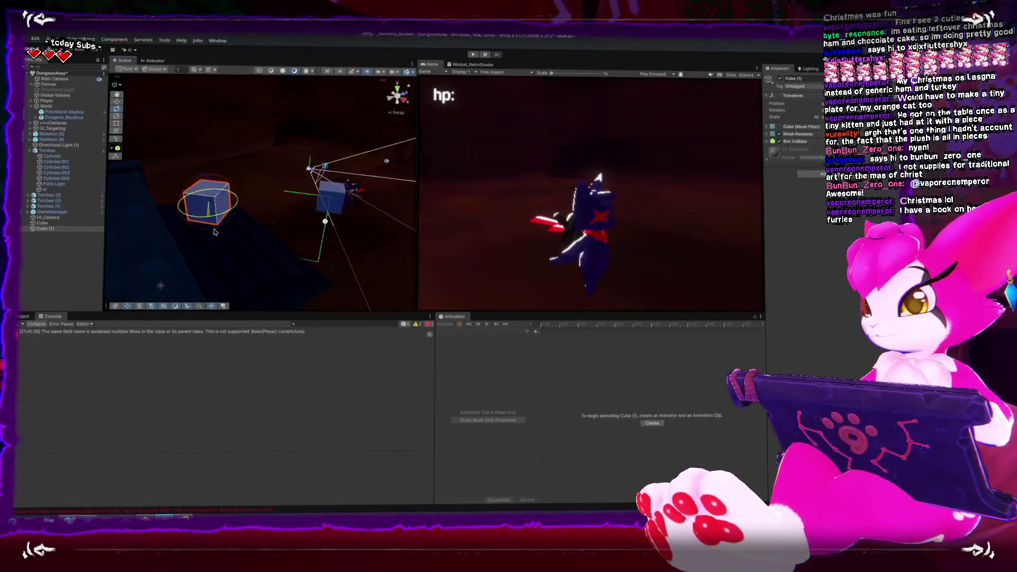
{"action": "mouse_move", "coordinate": [224, 222]}
{"action": "left_mouse_down"}
{"action": "mouse_move", "coordinate": [275, 185]}
{"action": "mouse_move", "coordinate": [266, 172]}
{"action": "left_mouse_up"}
Step: Delete the extra Cube (1), toggle the Layers list, and bring Test_FloorDirection.cs up in Rider
{"action": "key", "text": "Delete"}
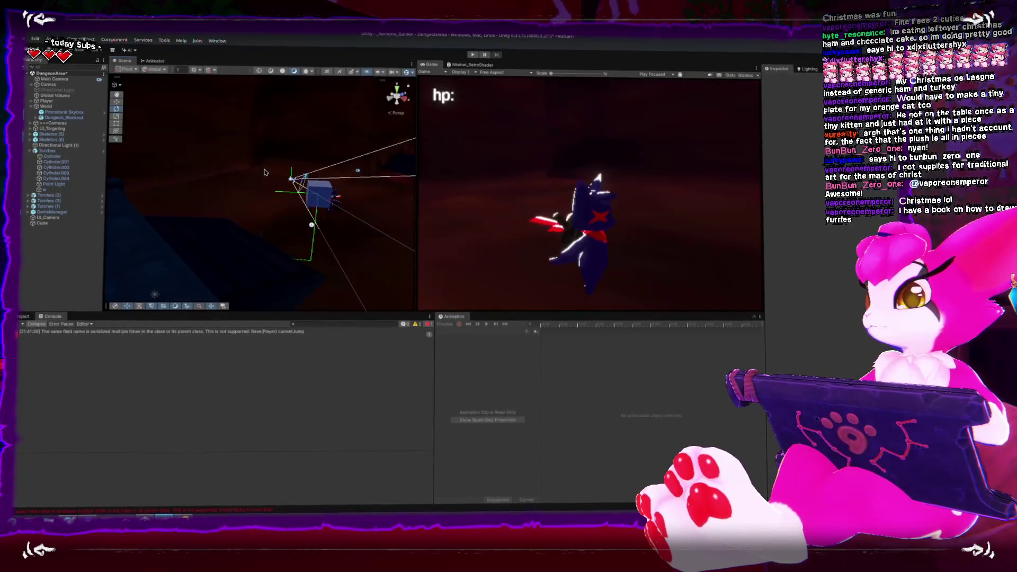
{"action": "left_click", "coordinate": [381, 72]}
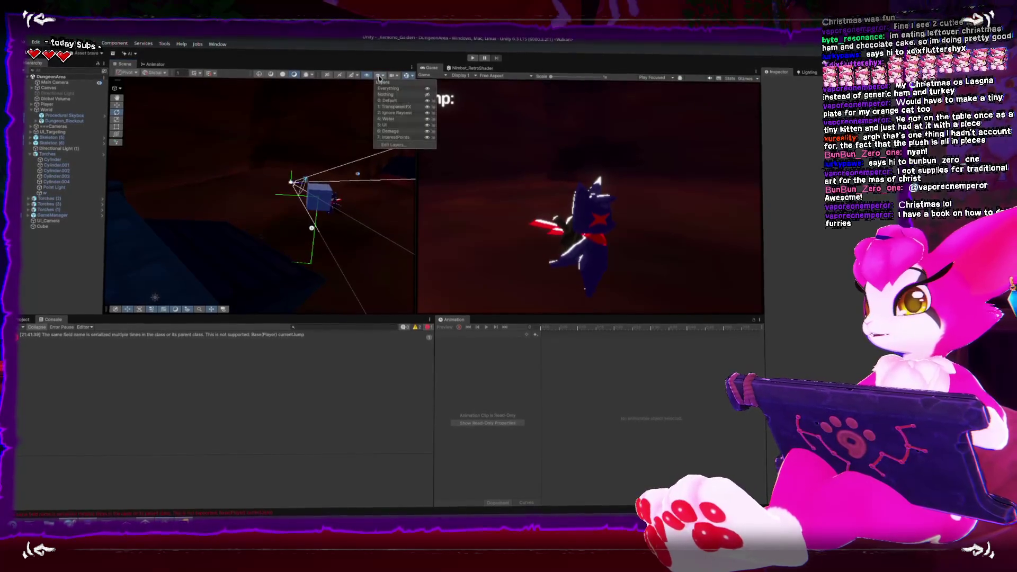
{"action": "left_click", "coordinate": [381, 76]}
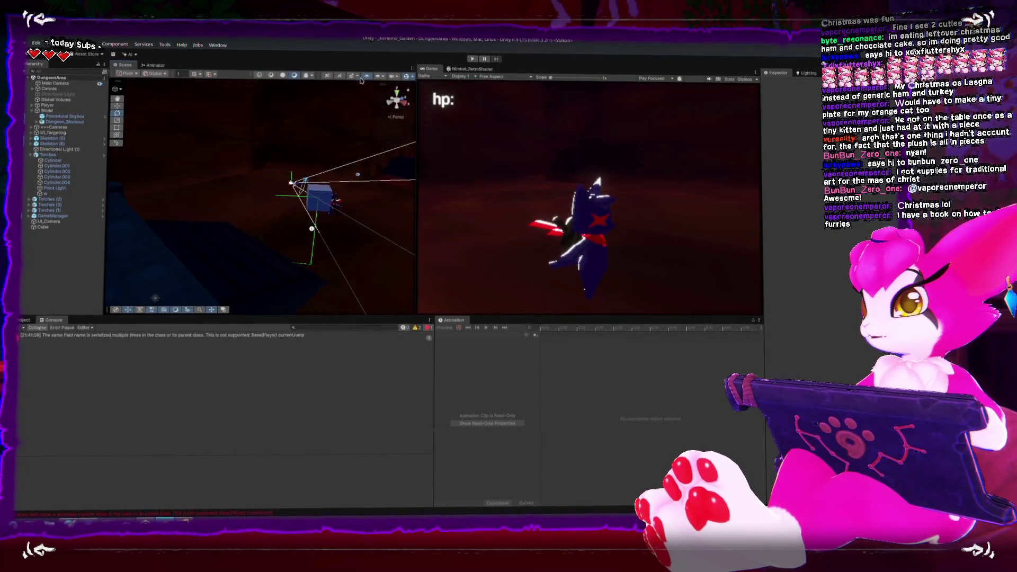
{"action": "mouse_move", "coordinate": [318, 138]}
{"action": "left_mouse_down"}
{"action": "mouse_move", "coordinate": [282, 193]}
{"action": "mouse_move", "coordinate": [259, 194]}
{"action": "left_mouse_up"}
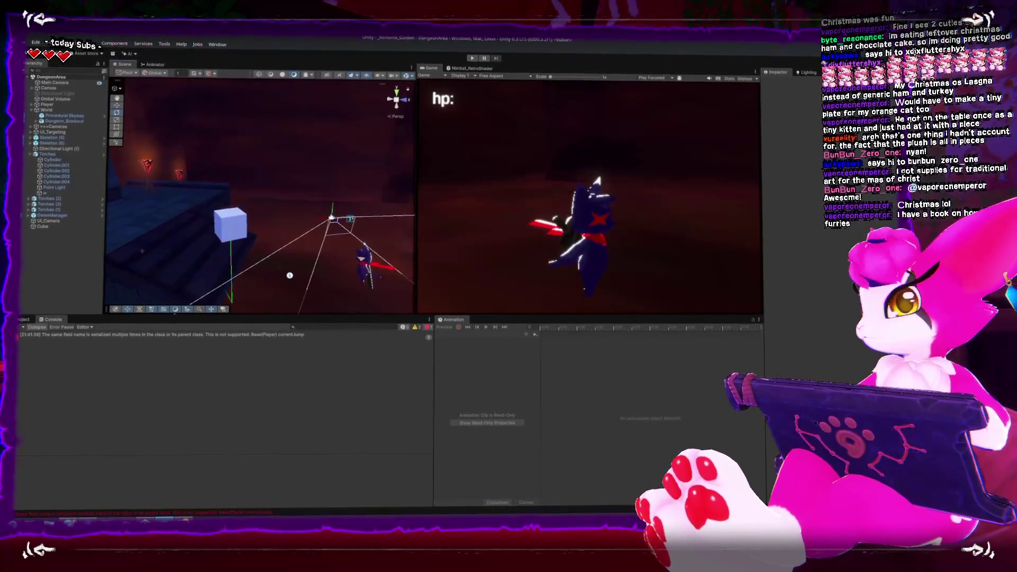
{"action": "left_click", "coordinate": [165, 520]}
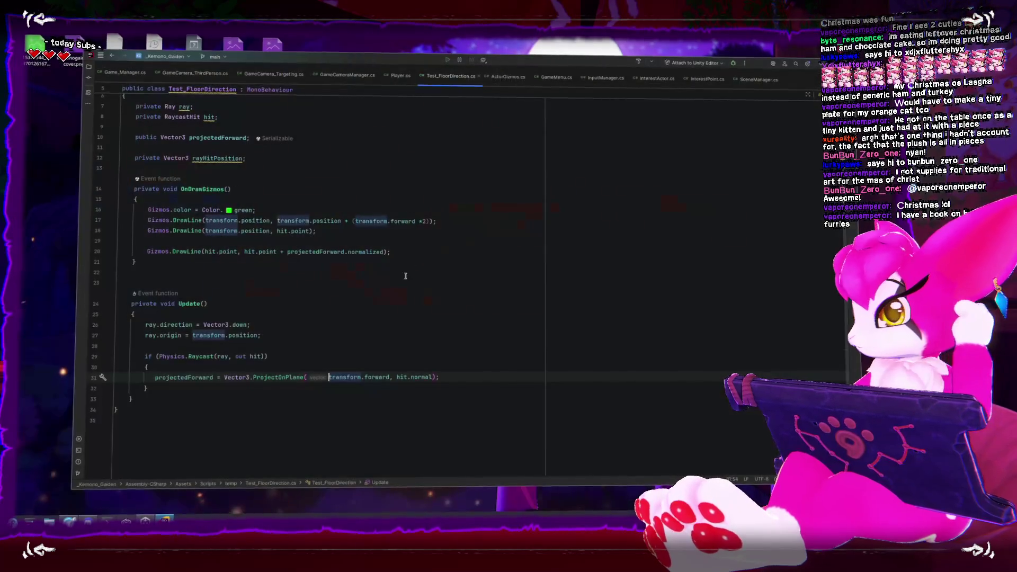
Step: Relaunch the Kemono_Gaiden project from Unity Hub after dismissing the already-open notice
{"action": "left_click", "coordinate": [144, 520]}
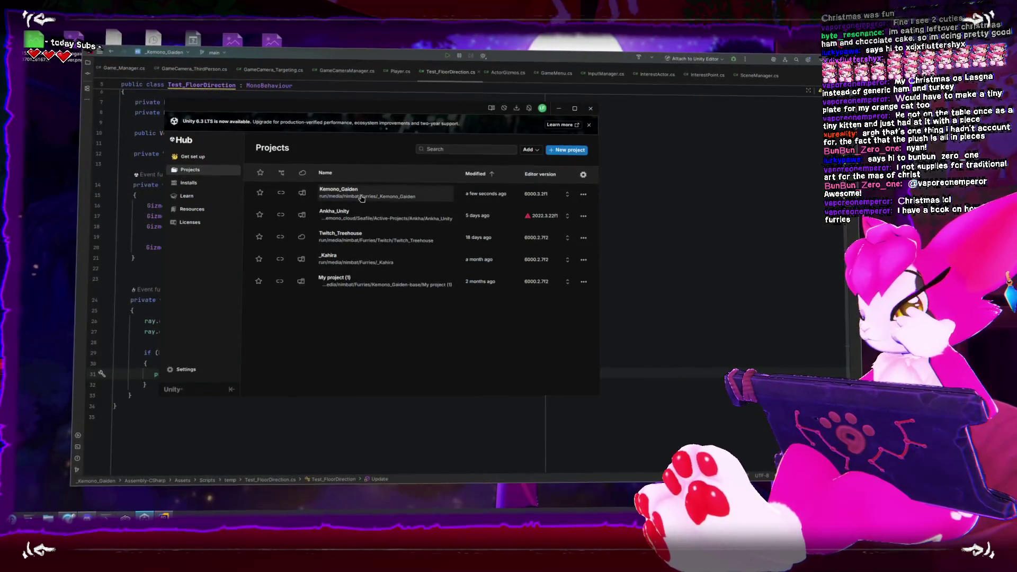
{"action": "left_click", "coordinate": [362, 198]}
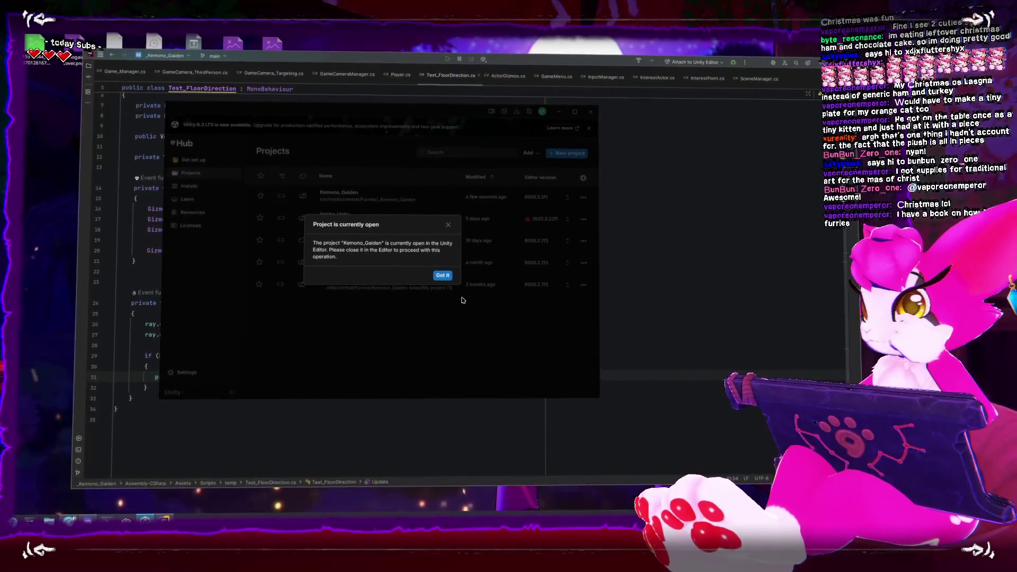
{"action": "left_click", "coordinate": [442, 276]}
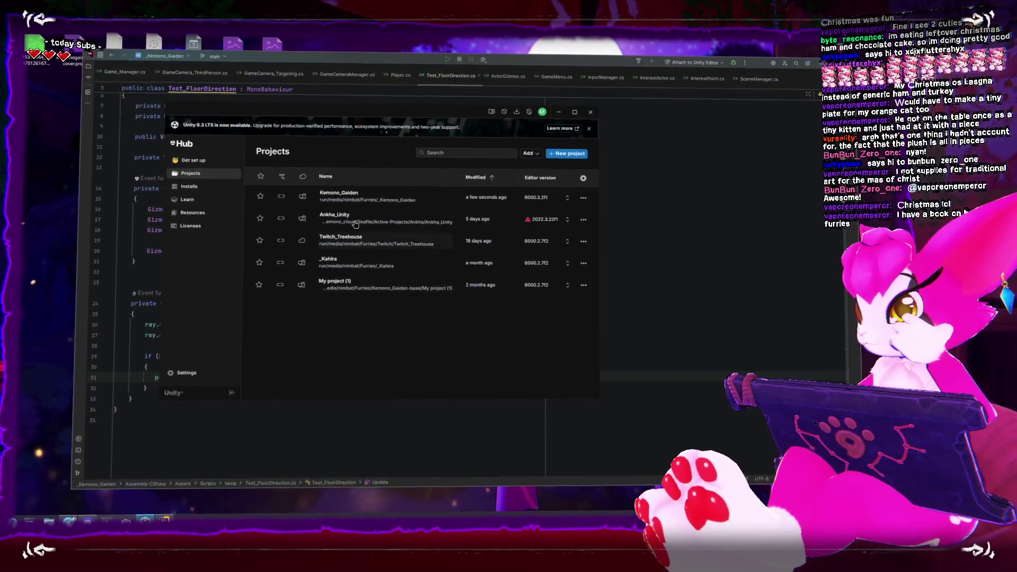
{"action": "left_click", "coordinate": [342, 200]}
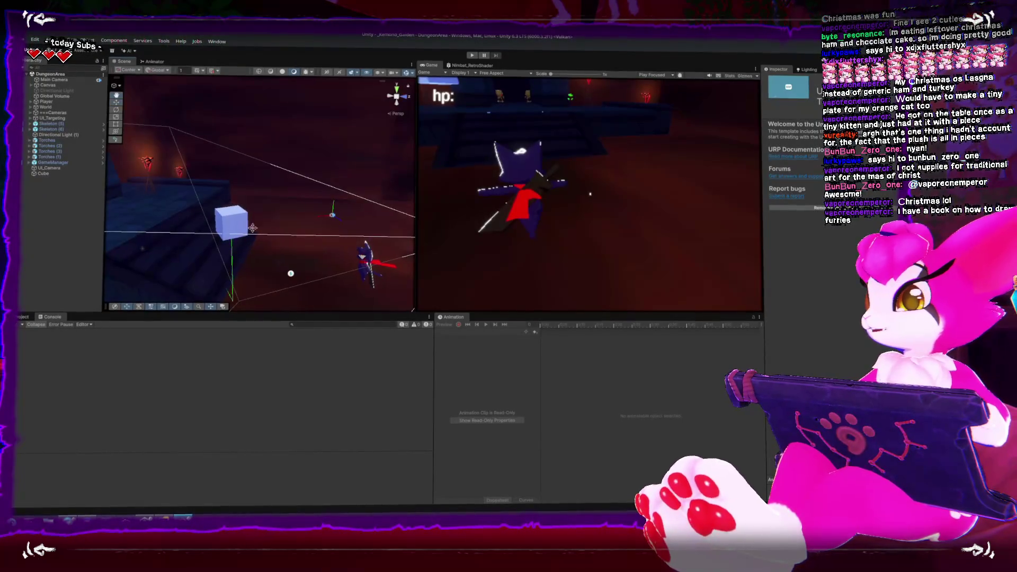
Step: Move the Cube up-left, turn it corner-on about Y, then bring the view down near the floor
{"action": "left_click", "coordinate": [230, 221]}
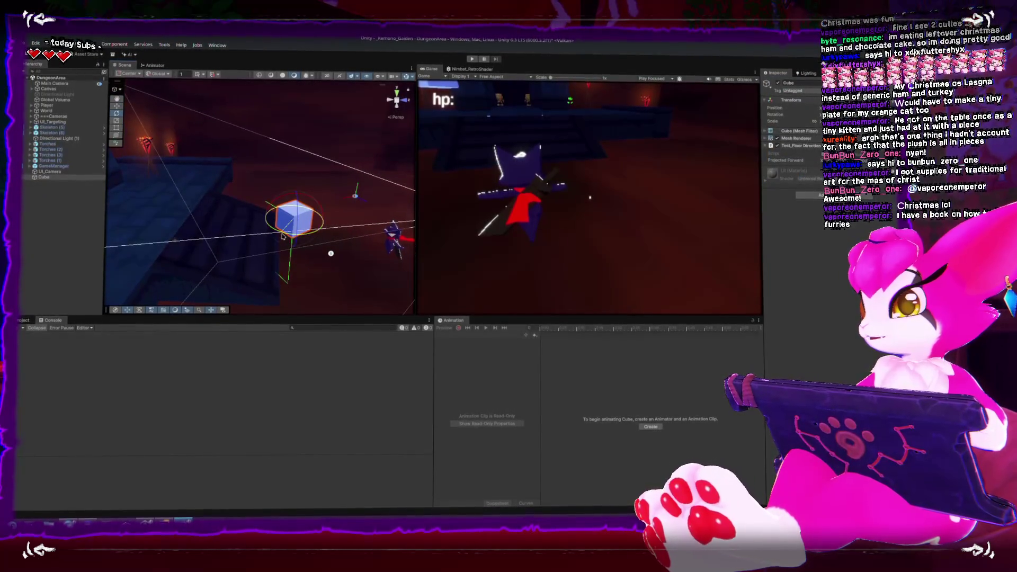
{"action": "key", "text": "e"}
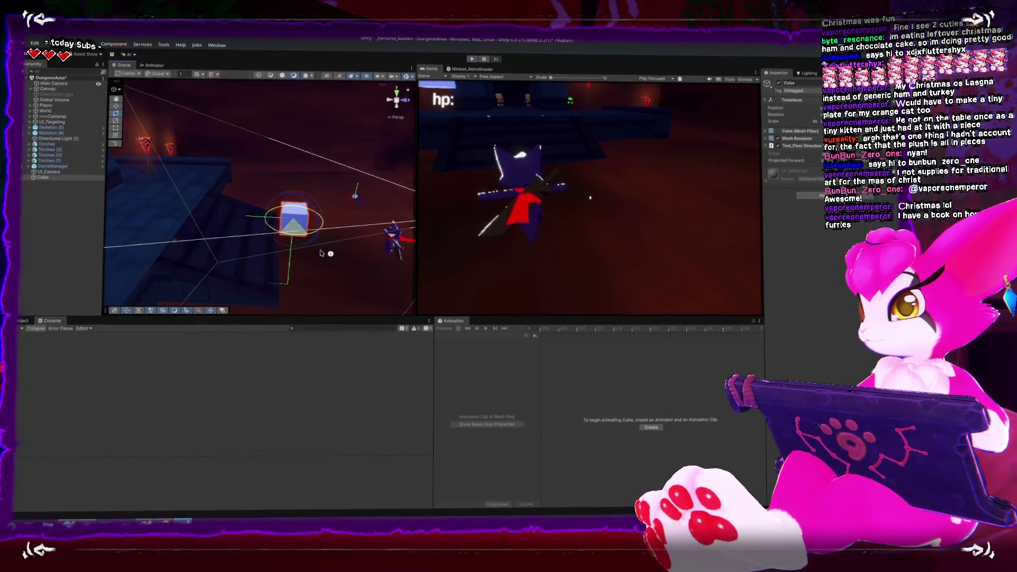
{"action": "key", "text": "w"}
{"action": "mouse_move", "coordinate": [289, 213]}
{"action": "left_mouse_down"}
{"action": "mouse_move", "coordinate": [224, 176]}
{"action": "mouse_move", "coordinate": [437, 215]}
{"action": "left_mouse_up"}
{"action": "key", "text": "e"}
{"action": "left_click_drag", "start_coordinate": [543, 228], "coordinate": [290, 203]}
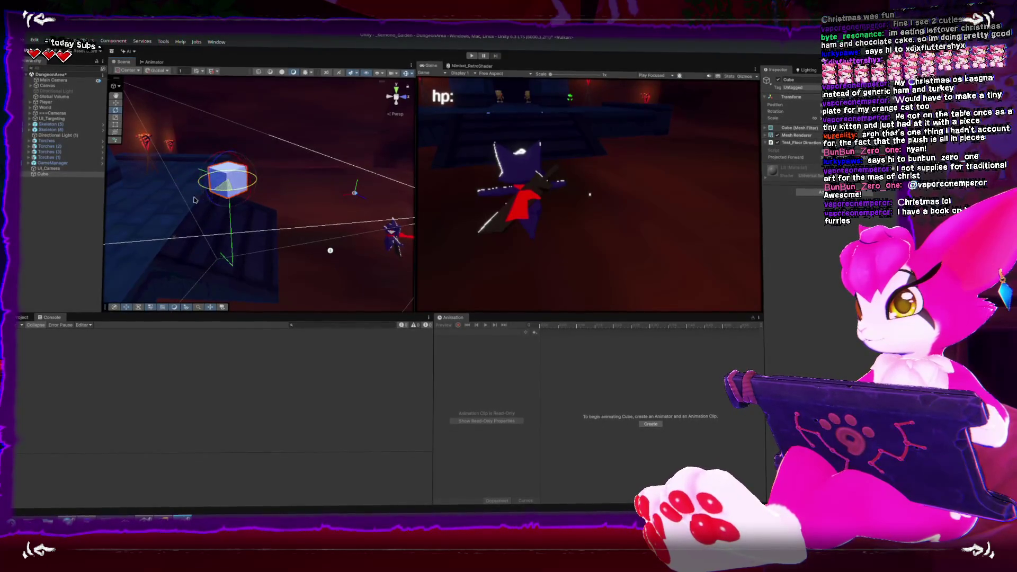
{"action": "mouse_move", "coordinate": [219, 239]}
{"action": "left_mouse_down"}
{"action": "mouse_move", "coordinate": [227, 188]}
{"action": "mouse_move", "coordinate": [276, 212]}
{"action": "mouse_move", "coordinate": [289, 299]}
{"action": "left_mouse_up"}
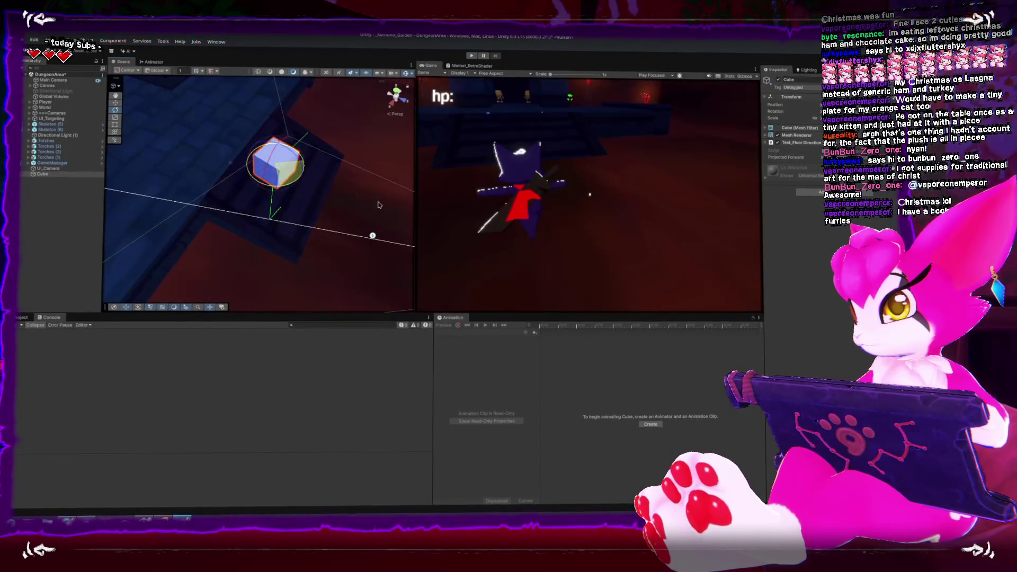
{"action": "mouse_move", "coordinate": [257, 231]}
{"action": "left_mouse_down"}
{"action": "mouse_move", "coordinate": [244, 216]}
{"action": "mouse_move", "coordinate": [344, 302]}
{"action": "mouse_move", "coordinate": [344, 289]}
{"action": "mouse_move", "coordinate": [386, 296]}
{"action": "left_mouse_up"}
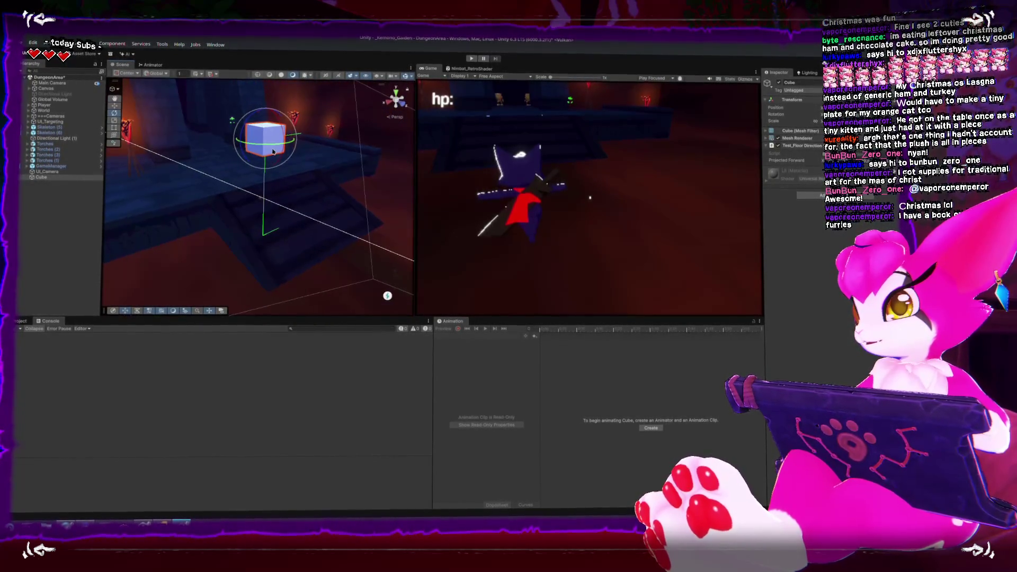
{"action": "mouse_move", "coordinate": [190, 160]}
{"action": "left_mouse_down"}
{"action": "mouse_move", "coordinate": [259, 257]}
{"action": "mouse_move", "coordinate": [247, 231]}
{"action": "mouse_move", "coordinate": [245, 247]}
{"action": "left_mouse_up"}
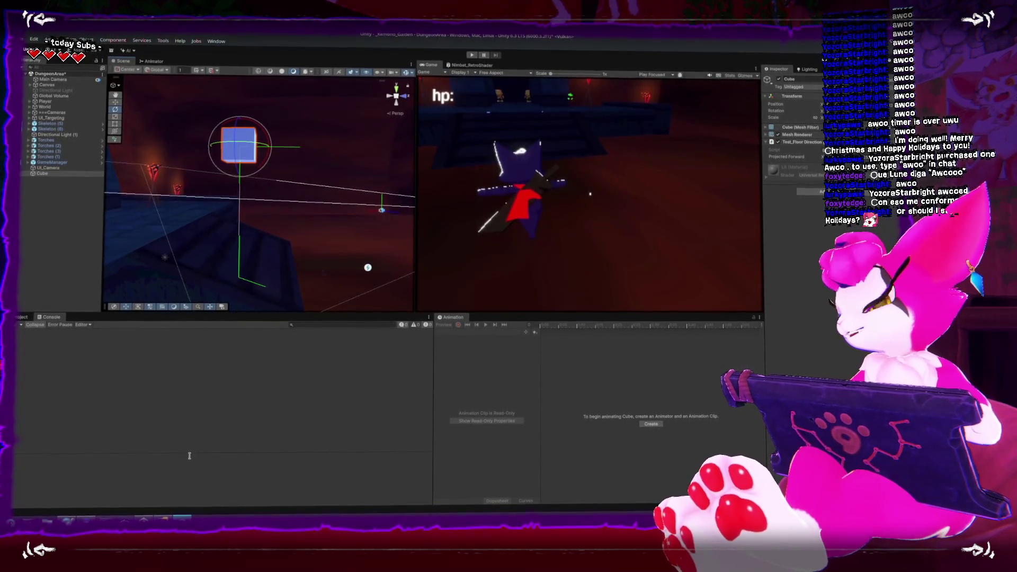
Step: Launch ZBrush 2022 from the KDE launcher and close its Home Page
{"action": "mouse_move", "coordinate": [164, 518]}
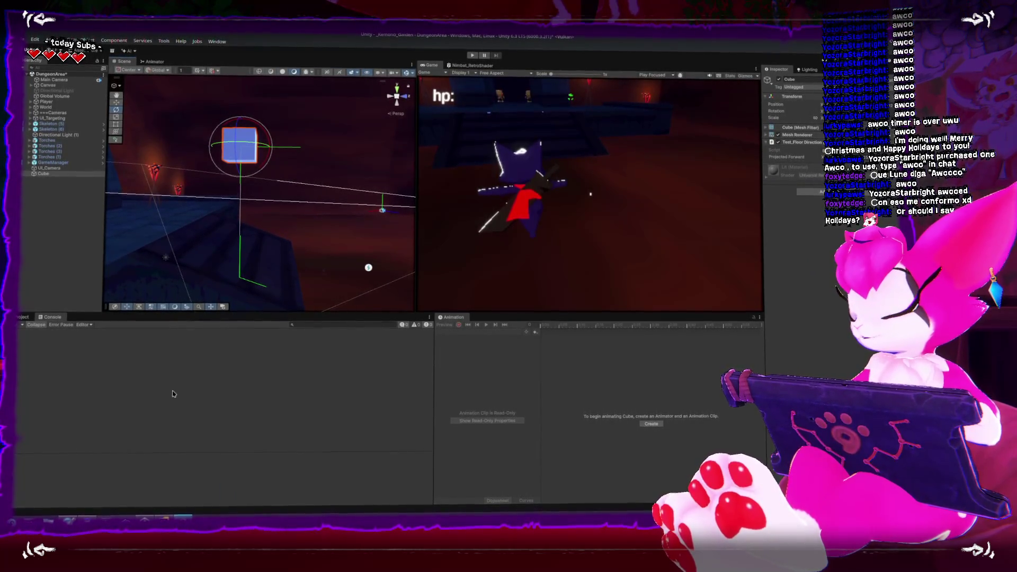
{"action": "key", "text": "super"}
{"action": "type", "text": "zbu"}
{"action": "key", "text": "Down"}
{"action": "key", "text": "Down"}
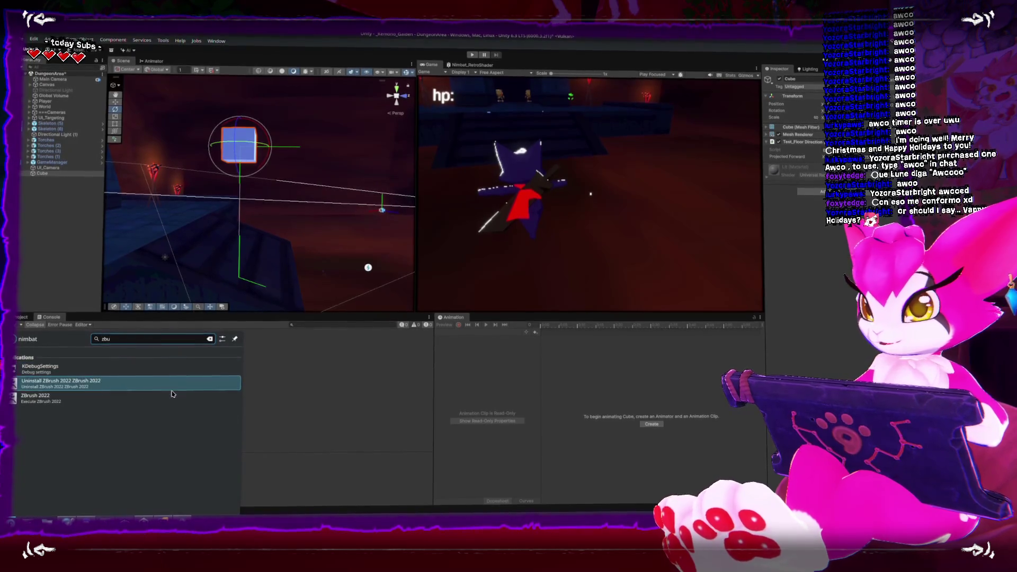
{"action": "key", "text": "Return"}
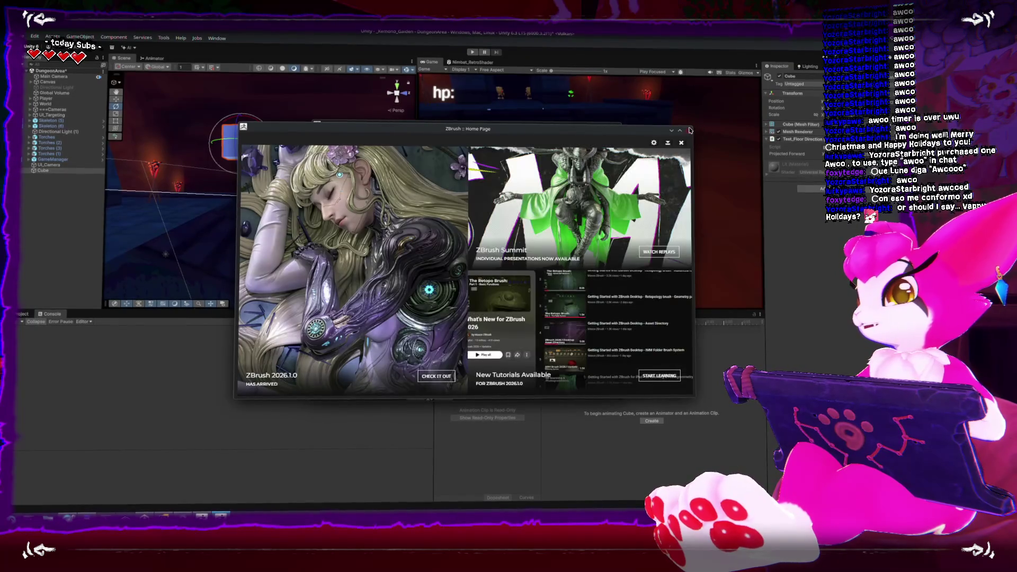
{"action": "left_click", "coordinate": [689, 131]}
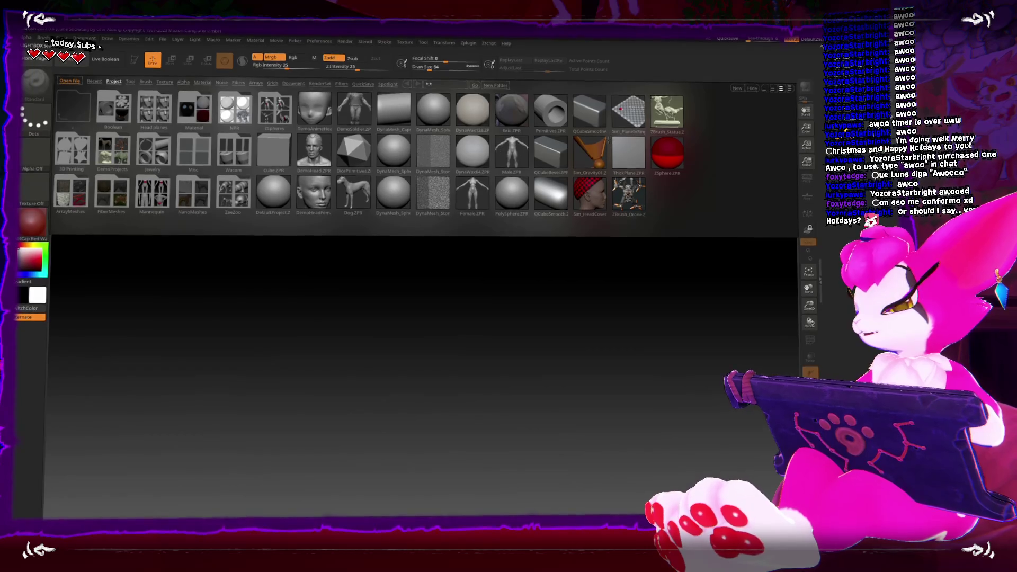
Step: Load the winged character ZTL file from the projects folder and apply the MatCap Pearl Cavity material
{"action": "key", "text": "comma"}
{"action": "key", "text": "ctrl+o"}
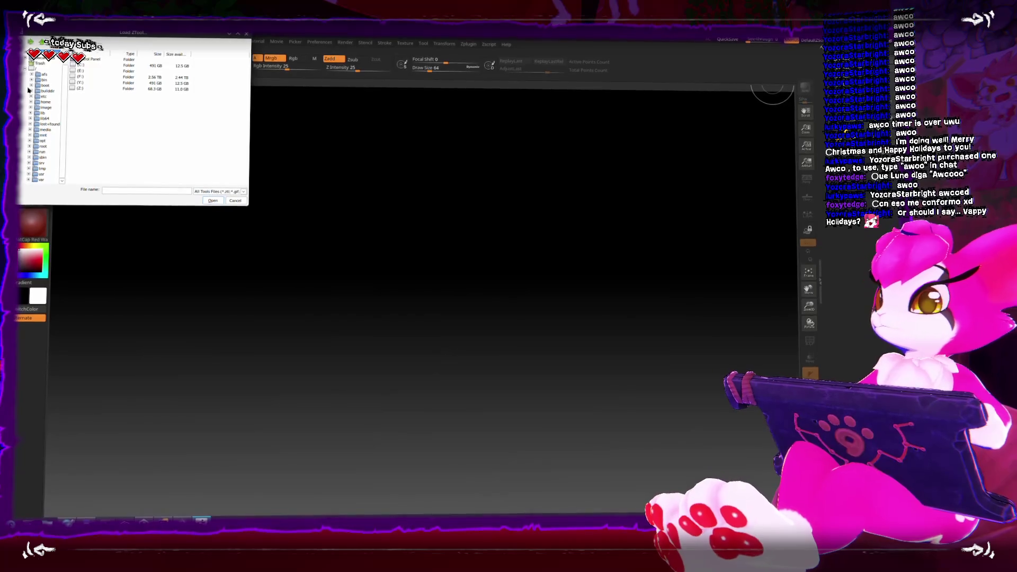
{"action": "scroll", "coordinate": [55, 126], "scroll_direction": "down", "scroll_amount": 5}
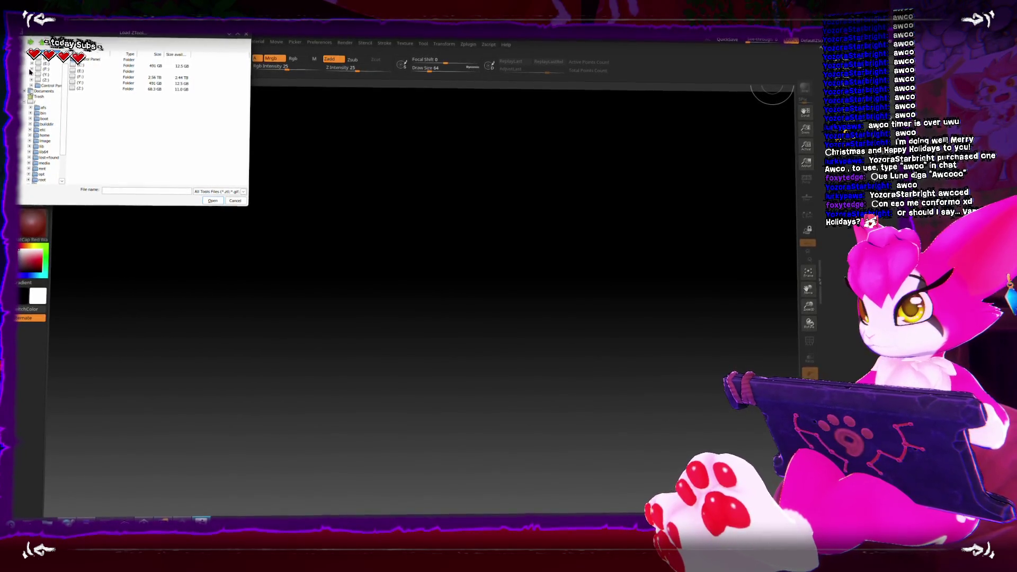
{"action": "scroll", "coordinate": [55, 127], "scroll_direction": "down", "scroll_amount": 2}
{"action": "left_click", "coordinate": [54, 150]}
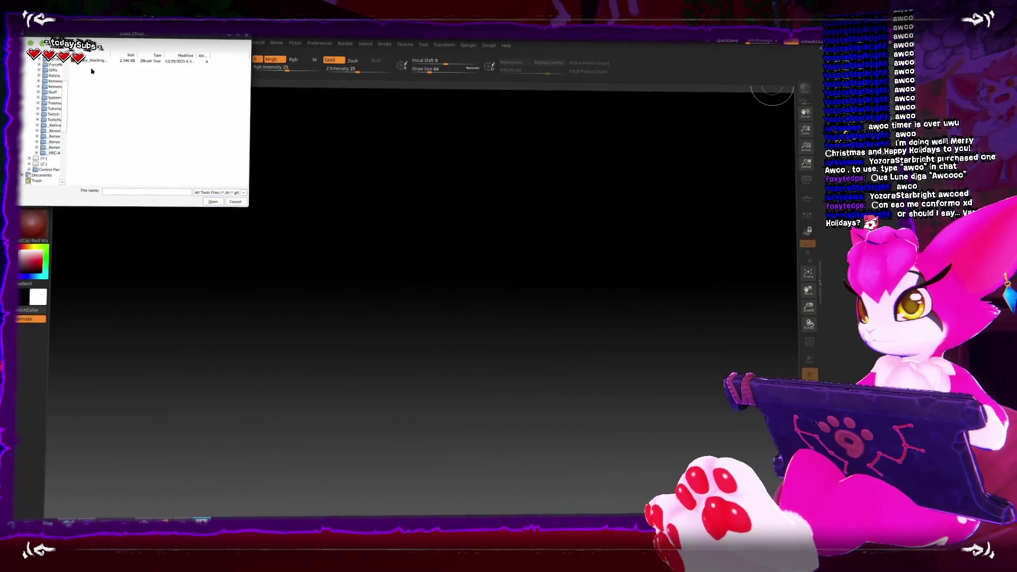
{"action": "key", "text": "Escape"}
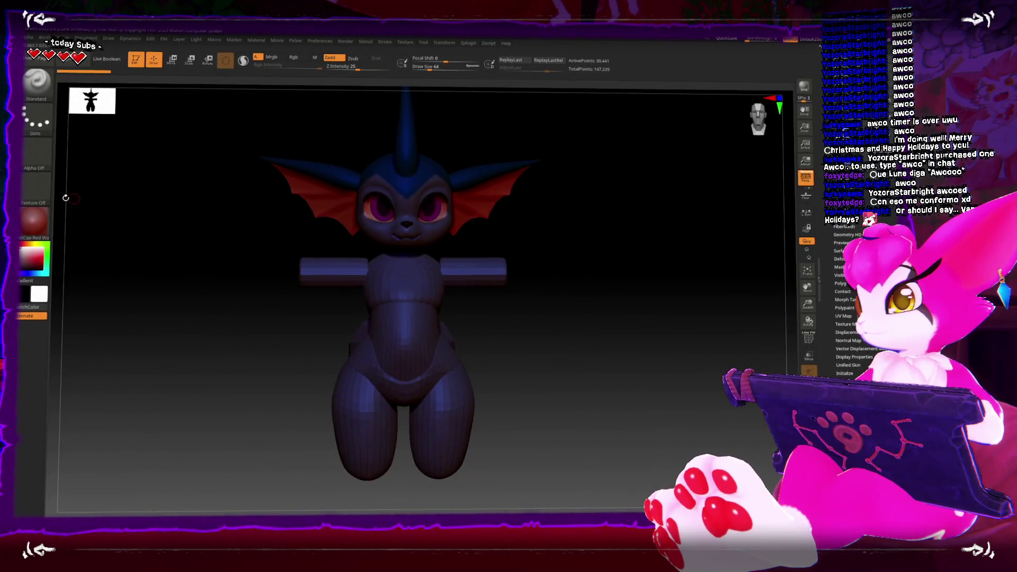
{"action": "key", "text": "m"}
{"action": "left_click", "coordinate": [330, 276]}
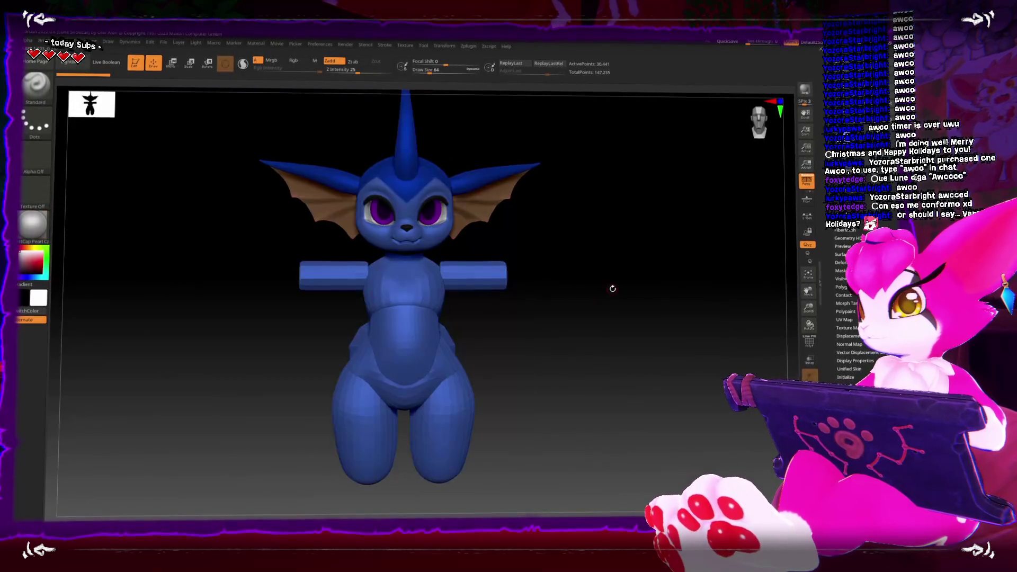
Step: Try the ReflectedPlastic and SketchShaded materials on the creature model while orbiting it
{"action": "mouse_move", "coordinate": [618, 304]}
{"action": "left_mouse_down"}
{"action": "mouse_move", "coordinate": [546, 300]}
{"action": "mouse_move", "coordinate": [597, 295]}
{"action": "left_mouse_up"}
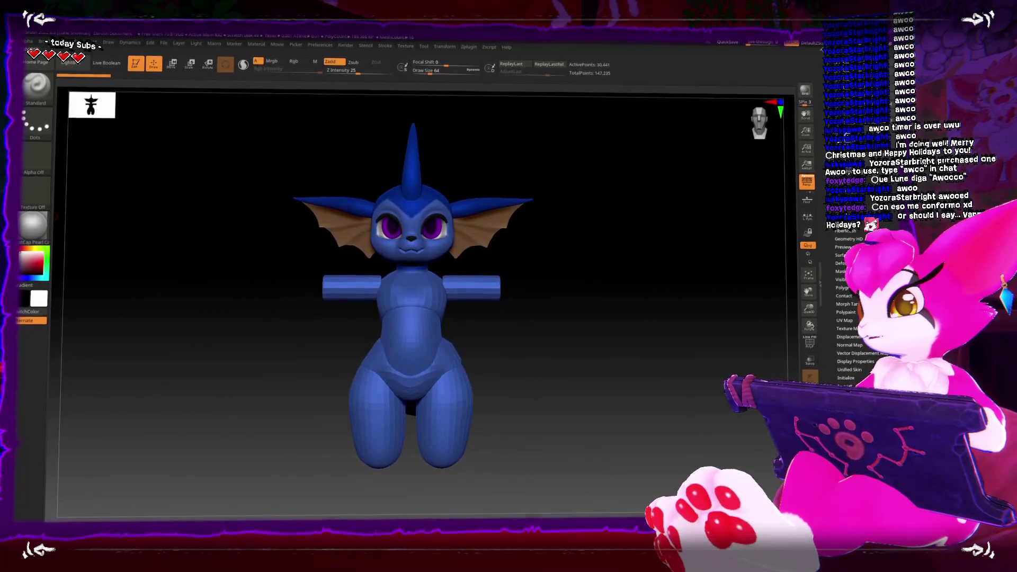
{"action": "left_click", "coordinate": [33, 223]}
{"action": "left_click", "coordinate": [365, 377]}
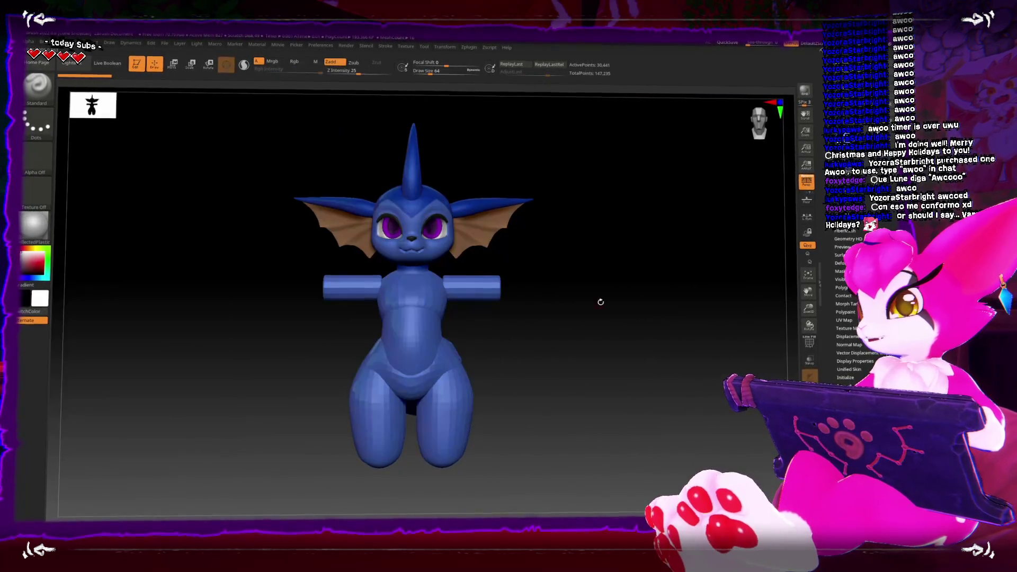
{"action": "left_click", "coordinate": [34, 223]}
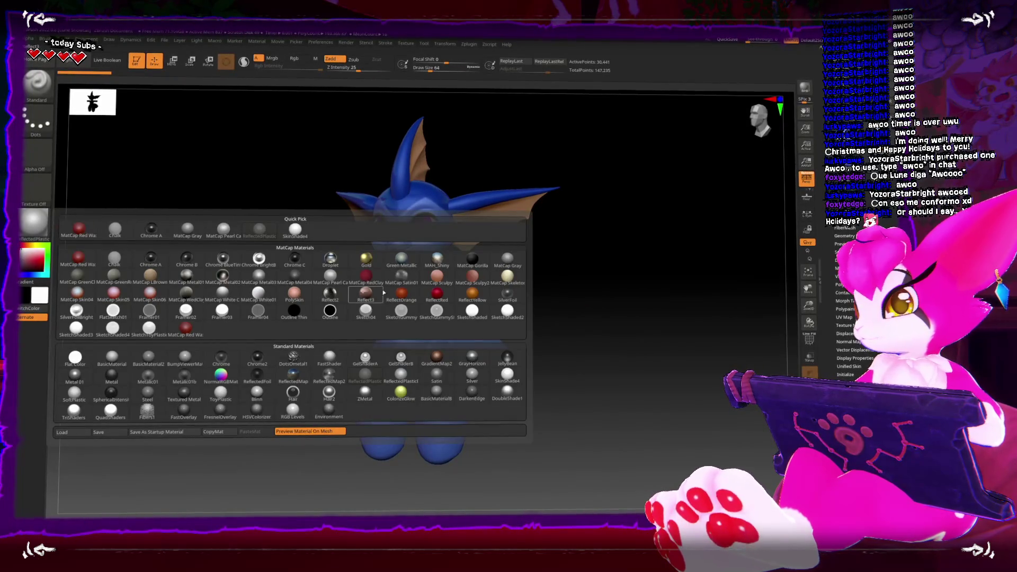
{"action": "left_click", "coordinate": [294, 387]}
{"action": "left_click_drag", "start_coordinate": [564, 299], "coordinate": [565, 316]}
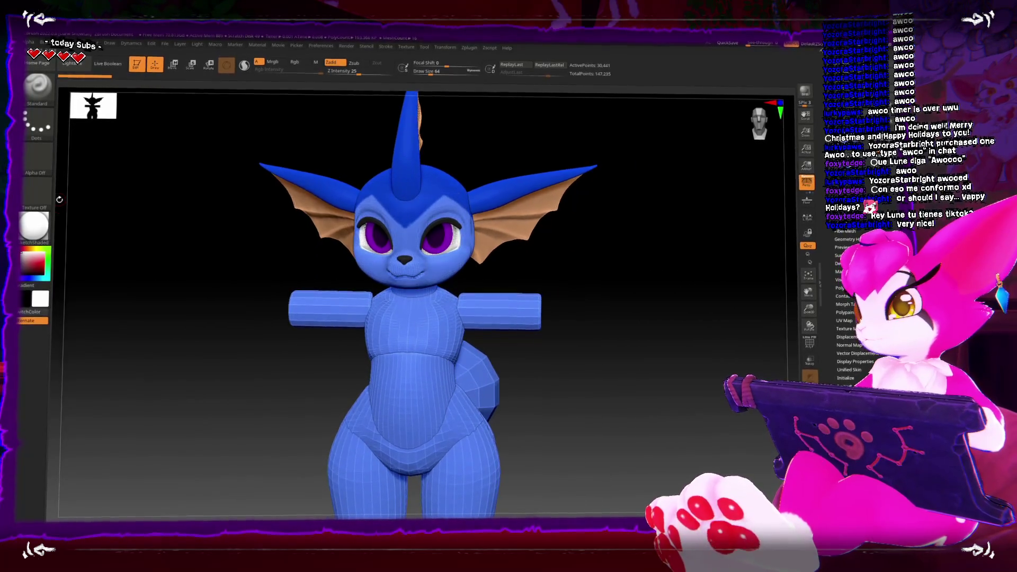
Step: Load Nim_Toon_1.zmt from the materials folder on drive F: and apply it
{"action": "left_click", "coordinate": [41, 223]}
{"action": "left_click", "coordinate": [73, 434]}
{"action": "left_click", "coordinate": [27, 64]}
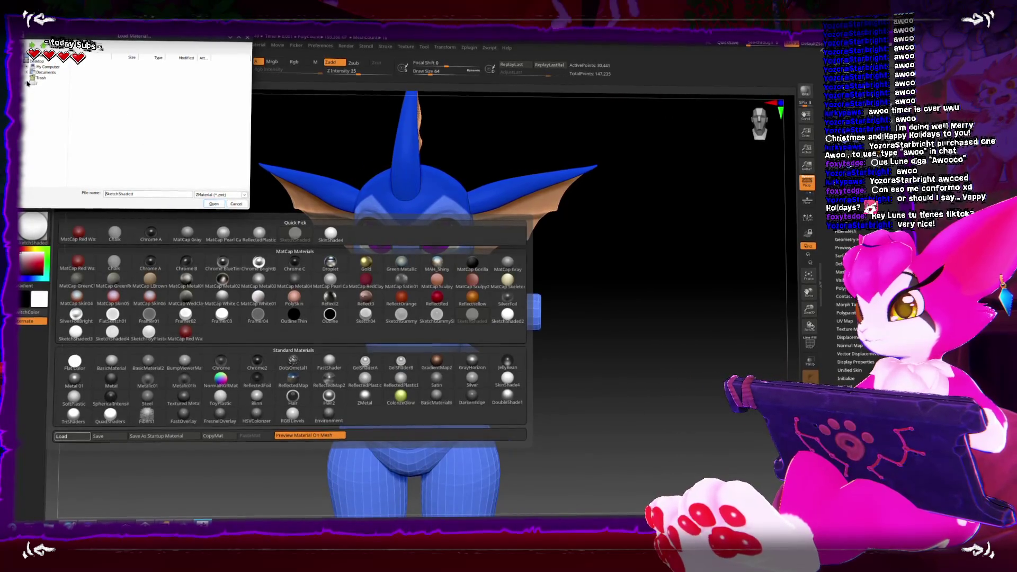
{"action": "left_click", "coordinate": [47, 84]}
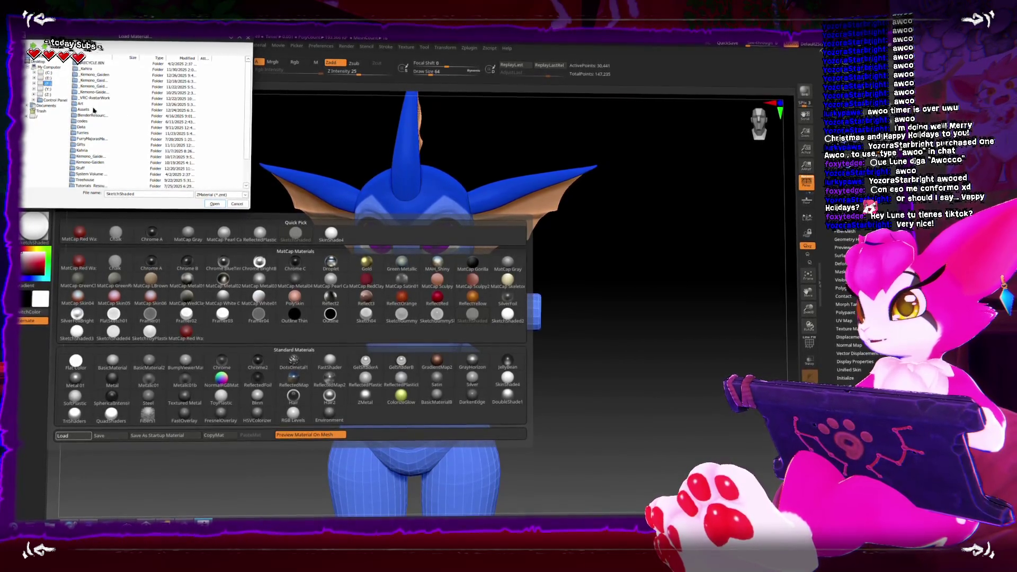
{"action": "double_click", "coordinate": [105, 148]}
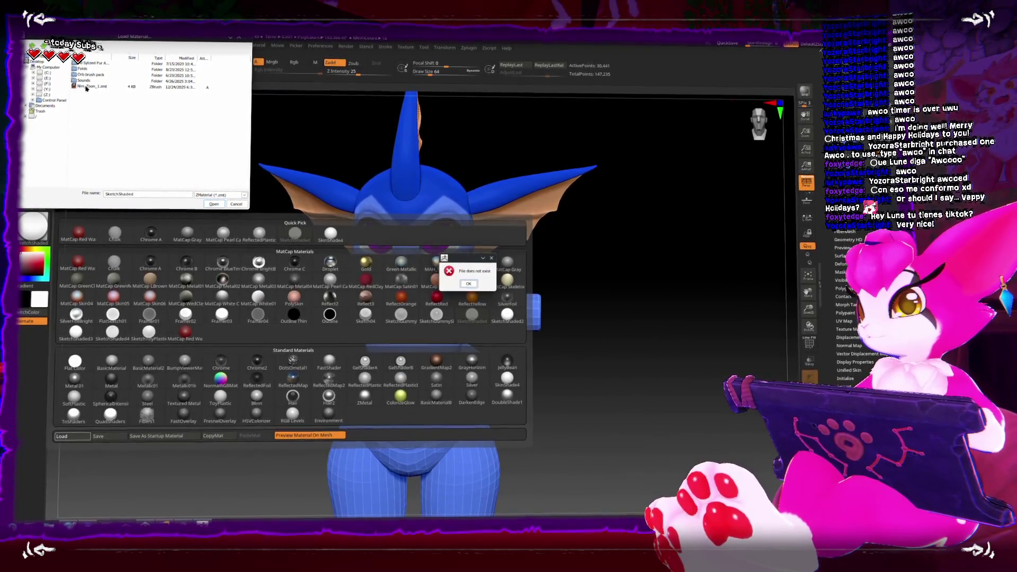
{"action": "double_click", "coordinate": [93, 87]}
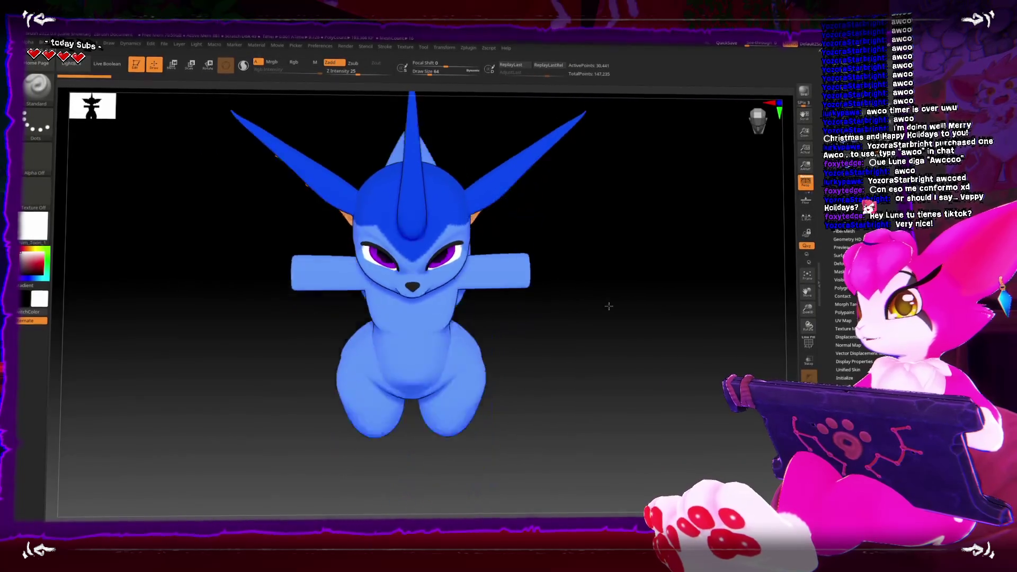
{"action": "mouse_move", "coordinate": [605, 341]}
{"action": "left_mouse_down"}
{"action": "mouse_move", "coordinate": [604, 238]}
{"action": "mouse_move", "coordinate": [579, 199]}
{"action": "left_mouse_up"}
{"action": "mouse_move", "coordinate": [585, 242]}
{"action": "left_mouse_down"}
{"action": "mouse_move", "coordinate": [552, 240]}
{"action": "mouse_move", "coordinate": [579, 239]}
{"action": "mouse_move", "coordinate": [599, 284]}
{"action": "left_mouse_up"}
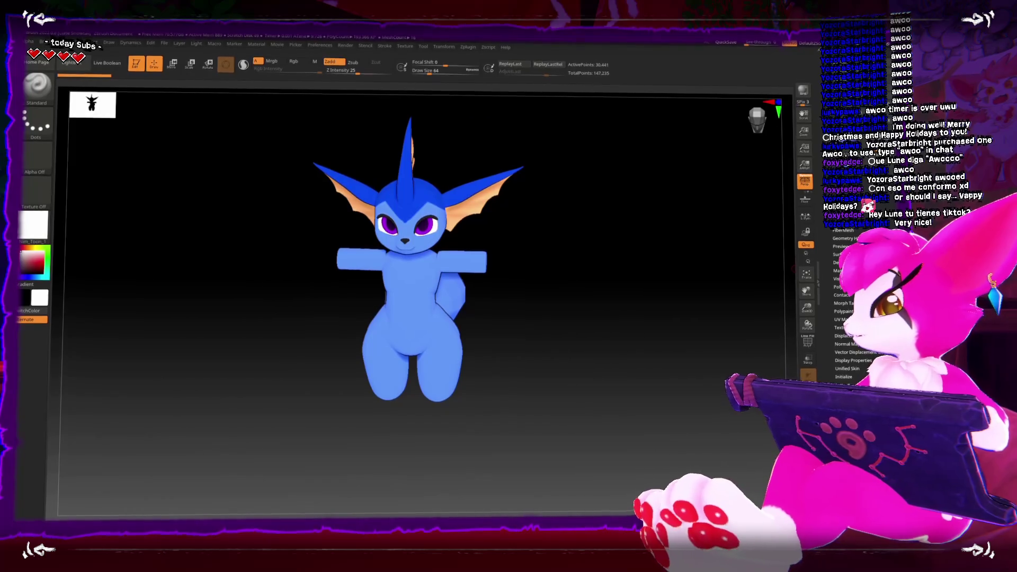
{"action": "key", "text": "alt+Tab"}
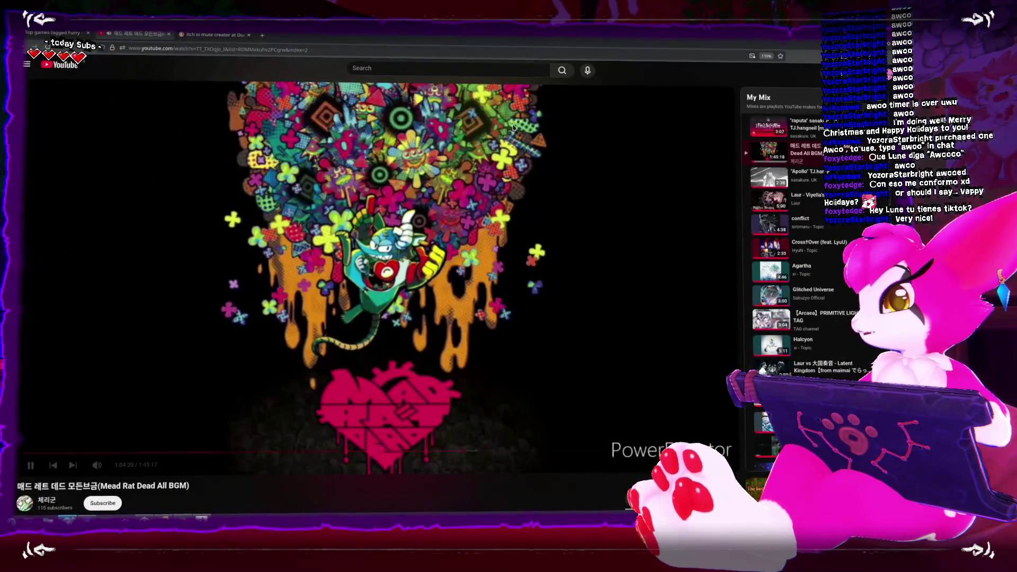
{"action": "key", "text": "alt+Tab"}
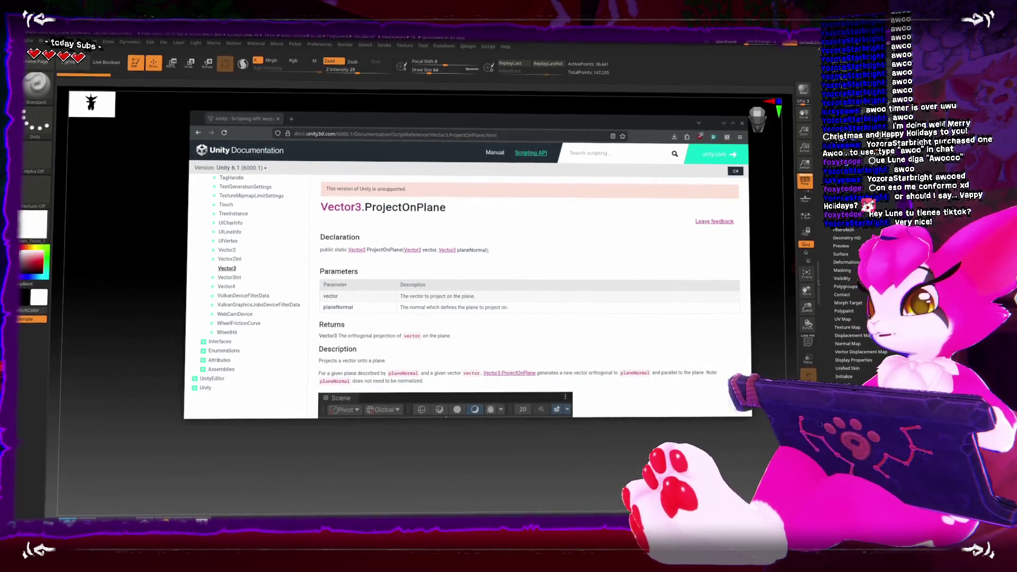
{"action": "key", "text": "alt+Tab"}
{"action": "mouse_move", "coordinate": [570, 425]}
{"action": "left_mouse_down"}
{"action": "mouse_move", "coordinate": [577, 370]}
{"action": "mouse_move", "coordinate": [536, 367]}
{"action": "left_mouse_up"}
{"action": "key", "text": "f"}
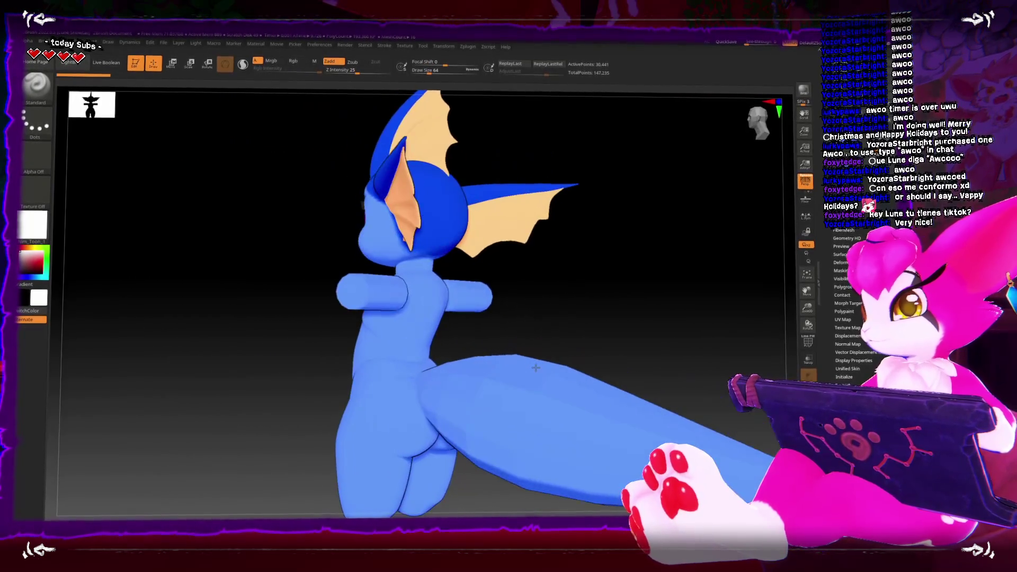
{"action": "mouse_move", "coordinate": [550, 313]}
{"action": "left_mouse_down"}
{"action": "mouse_move", "coordinate": [584, 314]}
{"action": "mouse_move", "coordinate": [609, 348]}
{"action": "mouse_move", "coordinate": [569, 353]}
{"action": "mouse_move", "coordinate": [612, 350]}
{"action": "mouse_move", "coordinate": [593, 323]}
{"action": "left_mouse_up"}
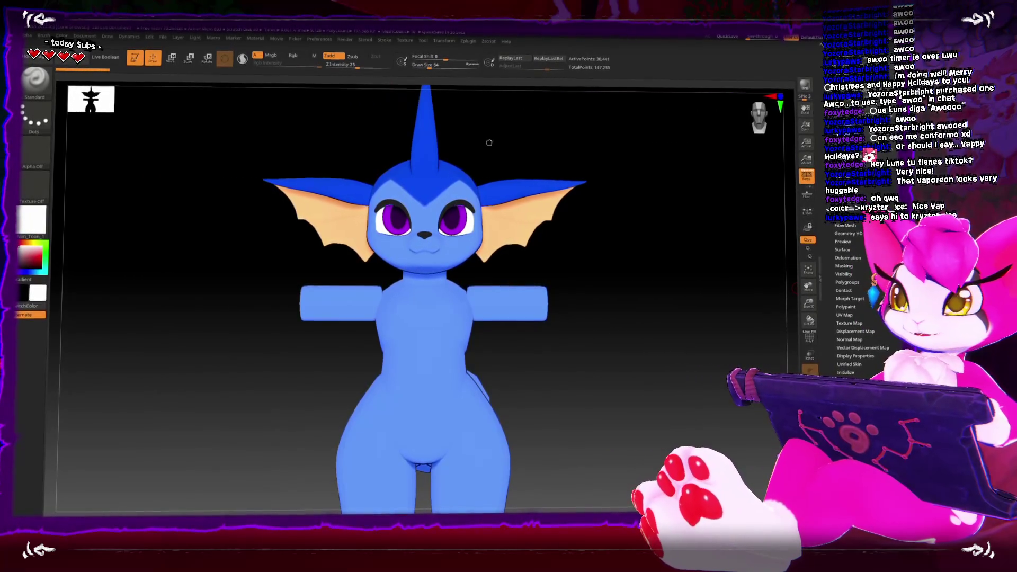
Step: Search TikTok for the user's account name and open their profile from the Users results
{"action": "key", "text": "alt+Tab"}
{"action": "left_click", "coordinate": [292, 202]}
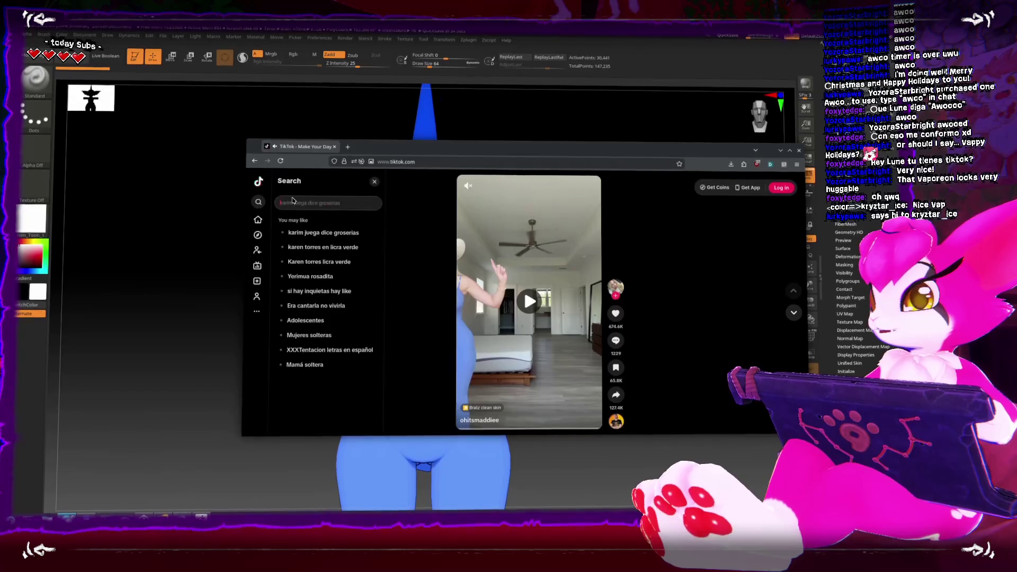
{"action": "type", "text": "lunesnowtail"}
{"action": "key", "text": "Return"}
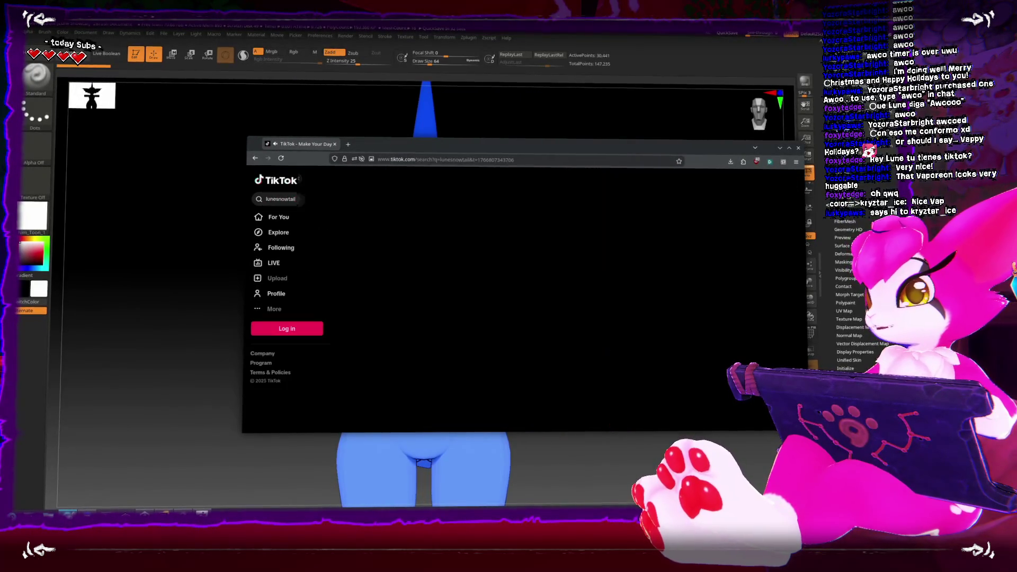
{"action": "left_click", "coordinate": [408, 181]}
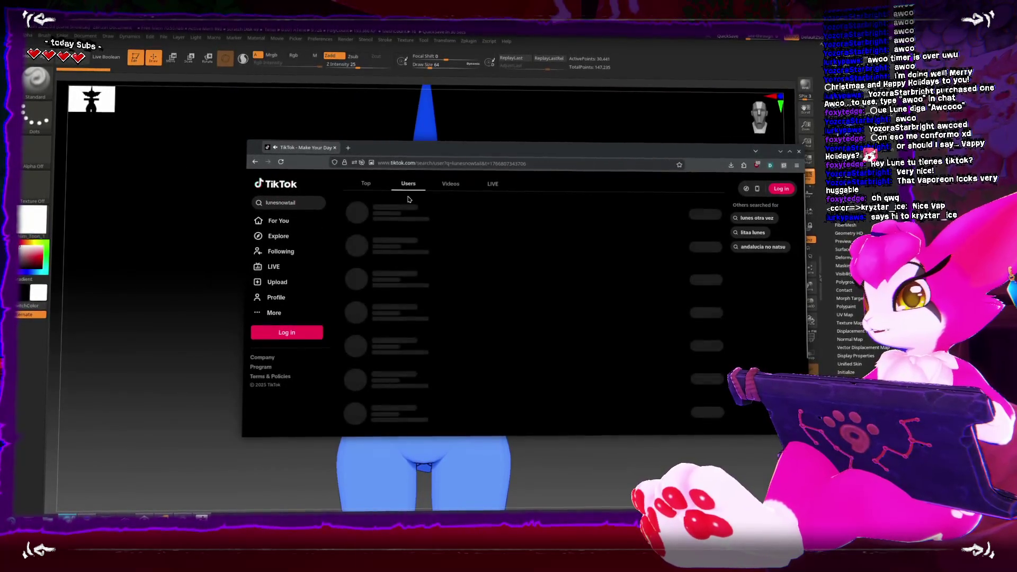
{"action": "left_click", "coordinate": [409, 214]}
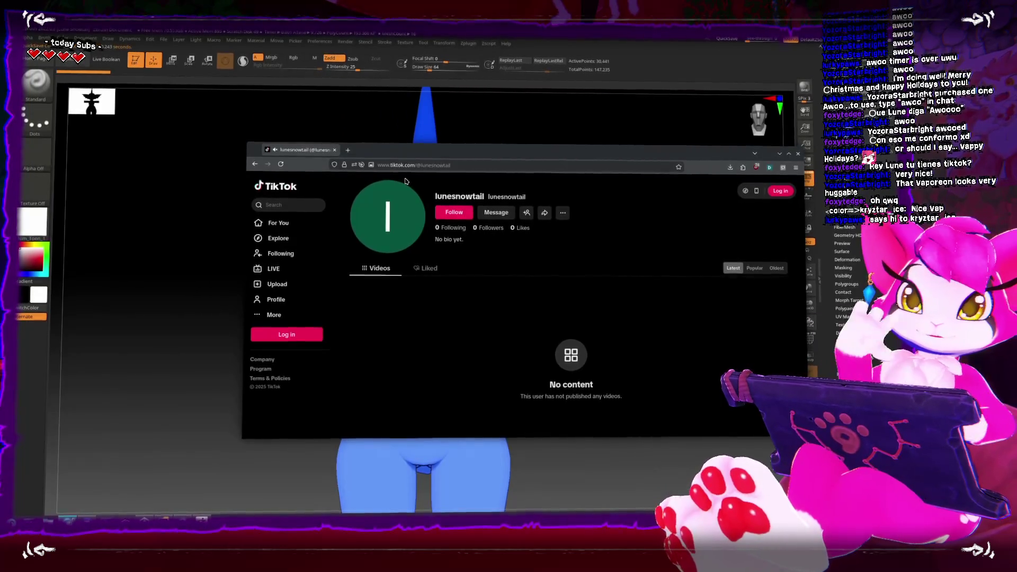
Step: Move the browser window left and open the profile's more-options menu
{"action": "left_click_drag", "start_coordinate": [458, 155], "coordinate": [402, 149]}
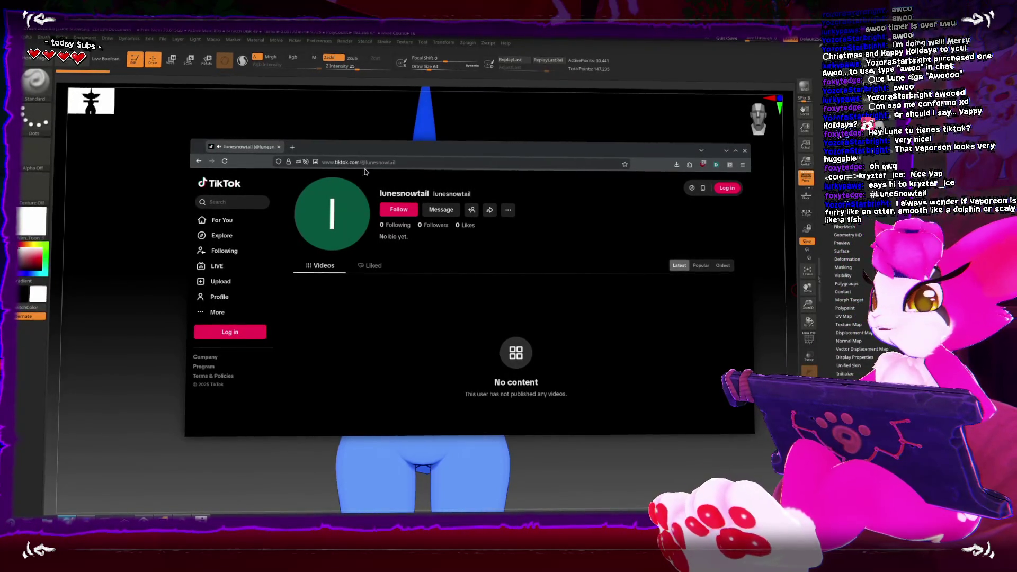
{"action": "left_click", "coordinate": [508, 213]}
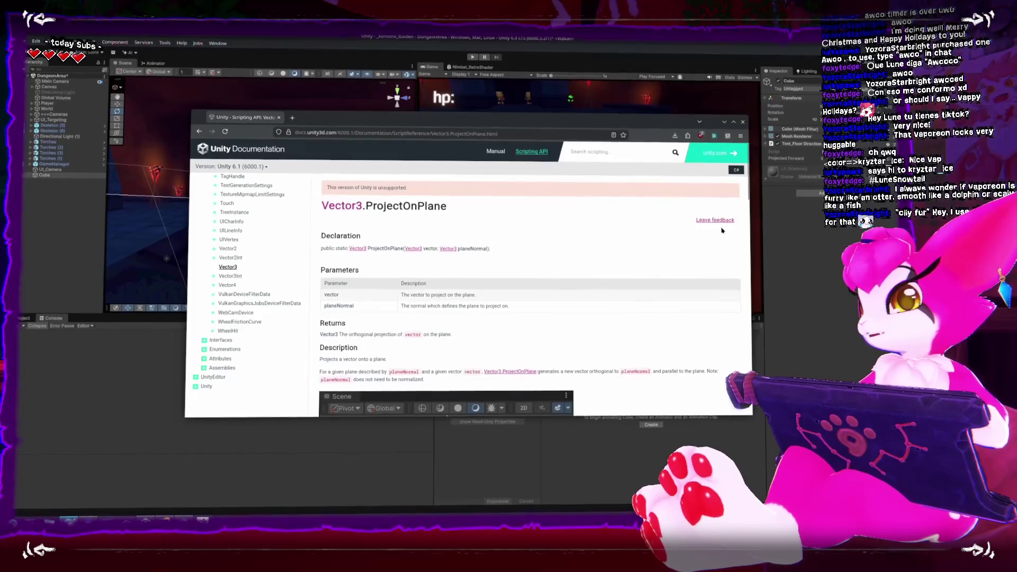
Step: Scroll the Vector3.ProjectOnPlane docs page down and back up, then return to Unity
{"action": "scroll", "coordinate": [651, 220], "scroll_direction": "down", "scroll_amount": 7}
{"action": "scroll", "coordinate": [651, 220], "scroll_direction": "up", "scroll_amount": 4}
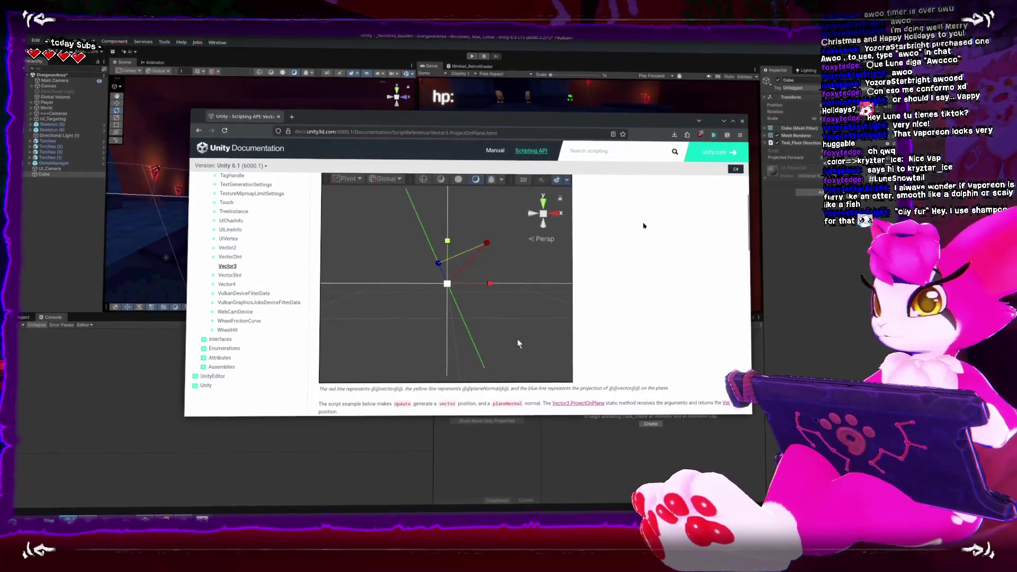
{"action": "scroll", "coordinate": [642, 225], "scroll_direction": "up", "scroll_amount": 2}
{"action": "scroll", "coordinate": [646, 226], "scroll_direction": "up", "scroll_amount": 3}
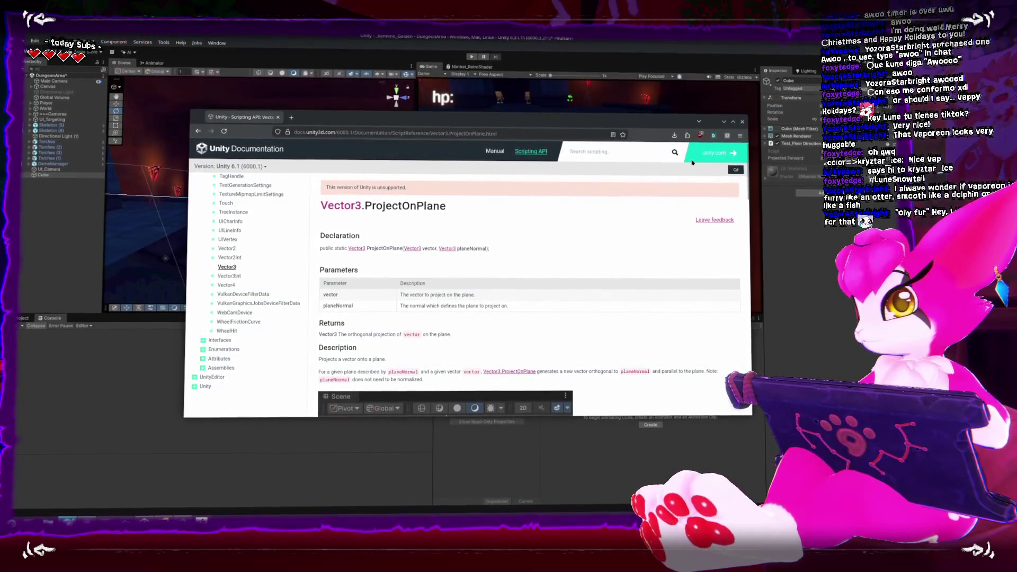
{"action": "key", "text": "alt+Tab"}
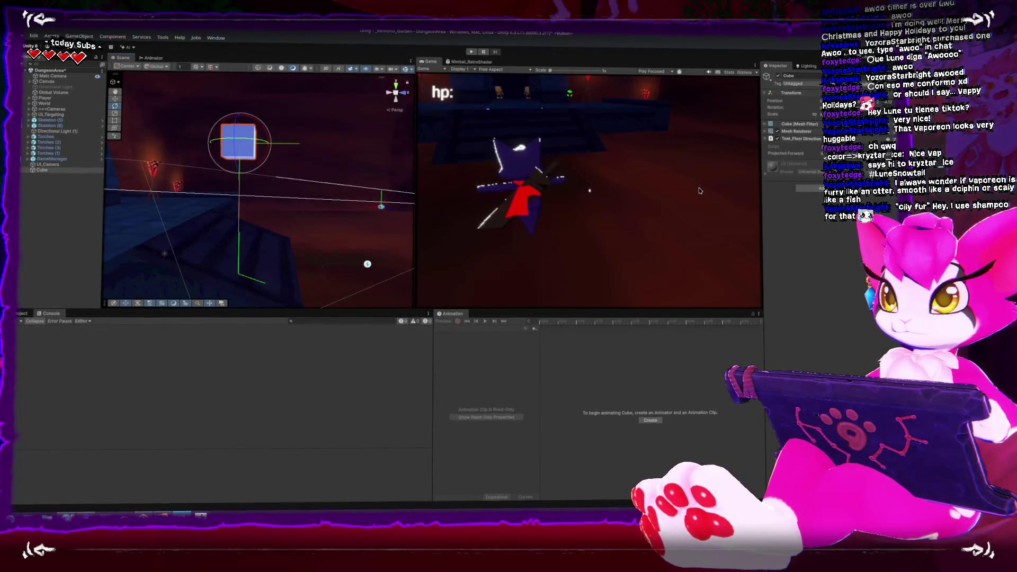
Step: Select Dungeon_Blockout, then Player in the Hierarchy, and bring up Player.cs in Rider
{"action": "mouse_move", "coordinate": [329, 159]}
{"action": "left_mouse_down"}
{"action": "mouse_move", "coordinate": [291, 182]}
{"action": "mouse_move", "coordinate": [277, 149]}
{"action": "mouse_move", "coordinate": [266, 192]}
{"action": "left_mouse_up"}
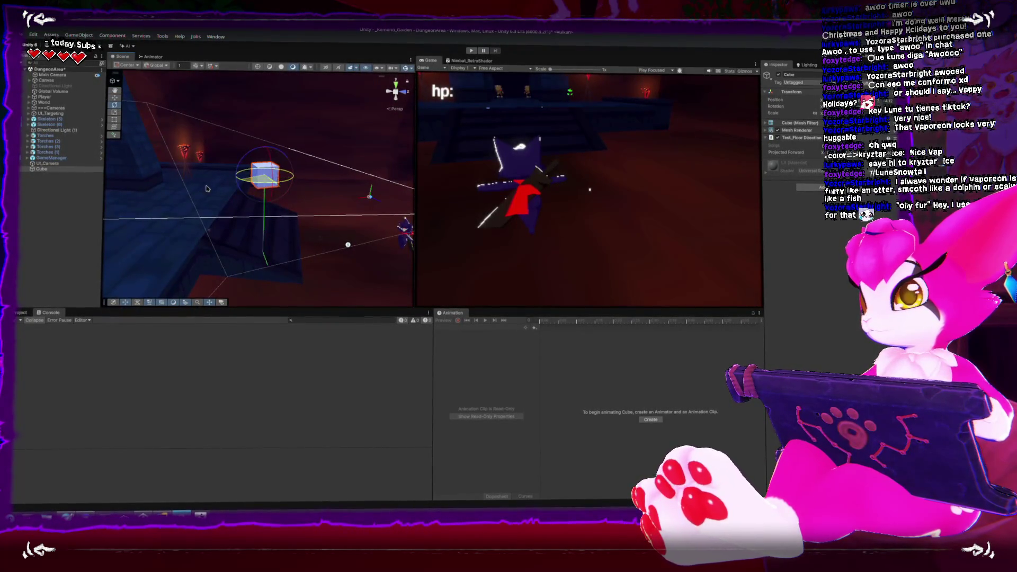
{"action": "mouse_move", "coordinate": [367, 211]}
{"action": "left_mouse_down"}
{"action": "mouse_move", "coordinate": [236, 156]}
{"action": "mouse_move", "coordinate": [170, 165]}
{"action": "left_mouse_up"}
{"action": "left_click_drag", "start_coordinate": [206, 201], "coordinate": [339, 188]}
{"action": "left_click", "coordinate": [345, 189]}
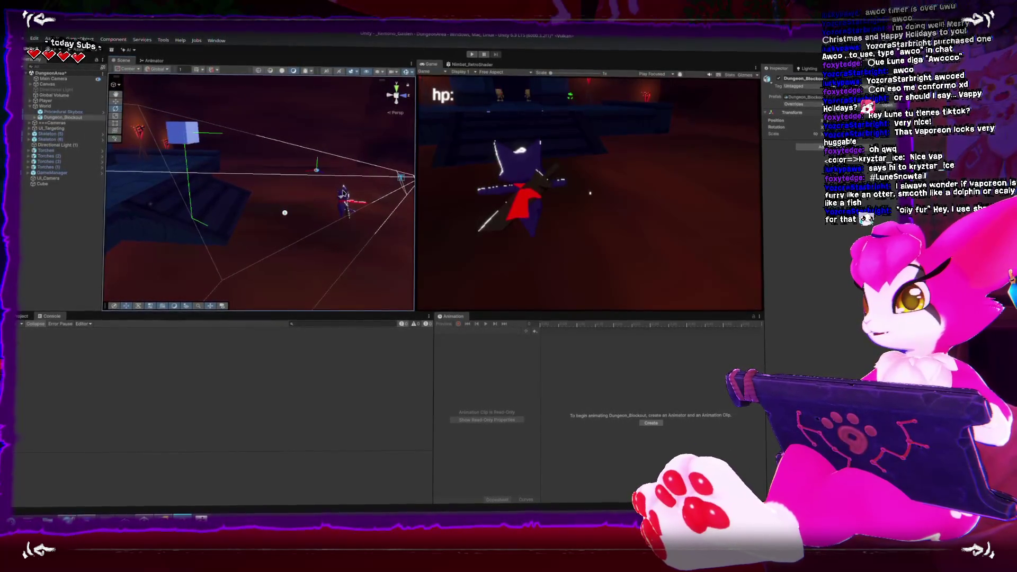
{"action": "left_click", "coordinate": [345, 190]}
{"action": "key", "text": "alt+Tab"}
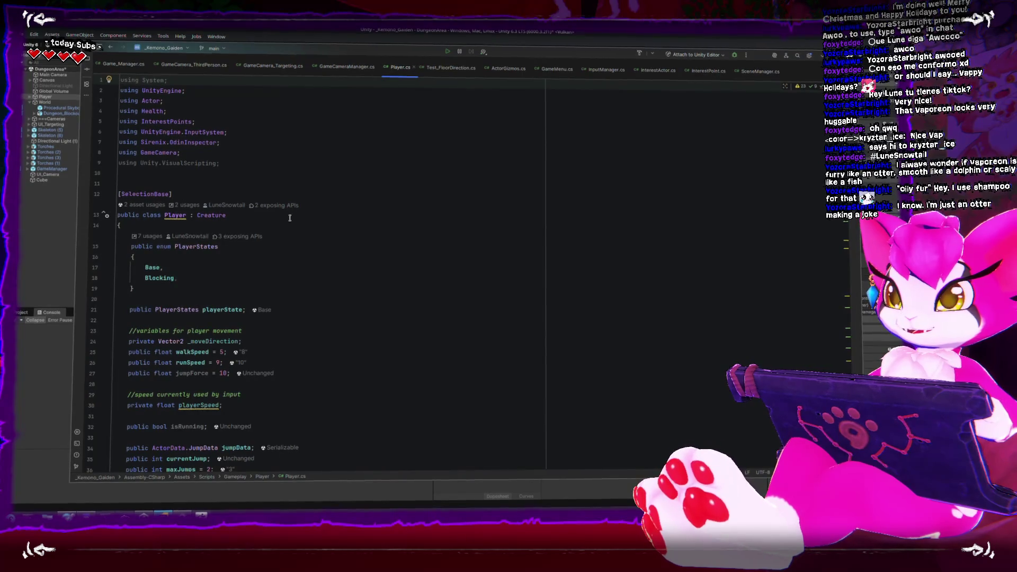
Step: Scroll Player.cs and dismiss the code-actions menu on the Player class unused
{"action": "scroll", "coordinate": [320, 247], "scroll_direction": "down", "scroll_amount": 10}
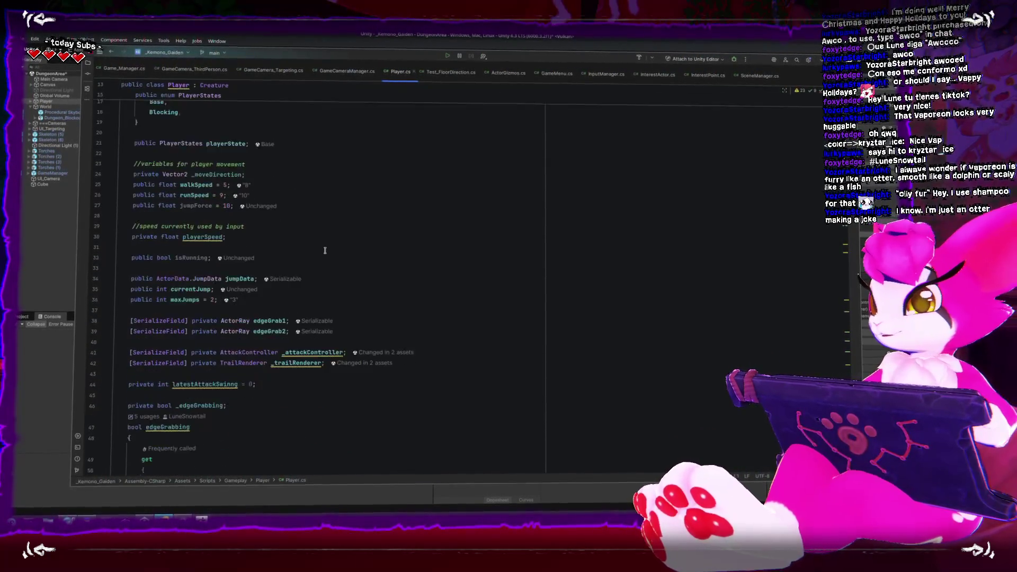
{"action": "scroll", "coordinate": [327, 256], "scroll_direction": "up", "scroll_amount": 10}
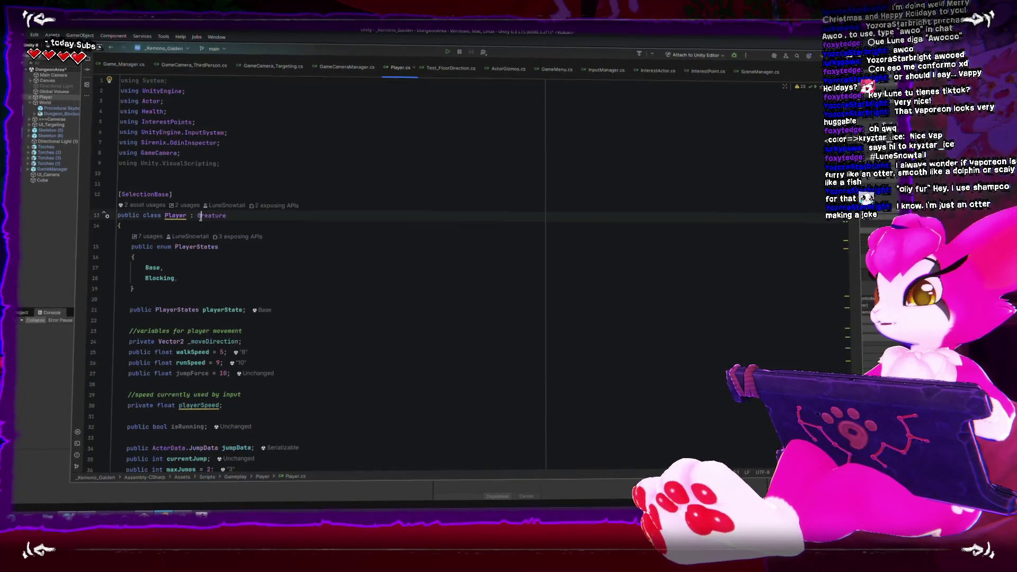
{"action": "right_click", "coordinate": [205, 217]}
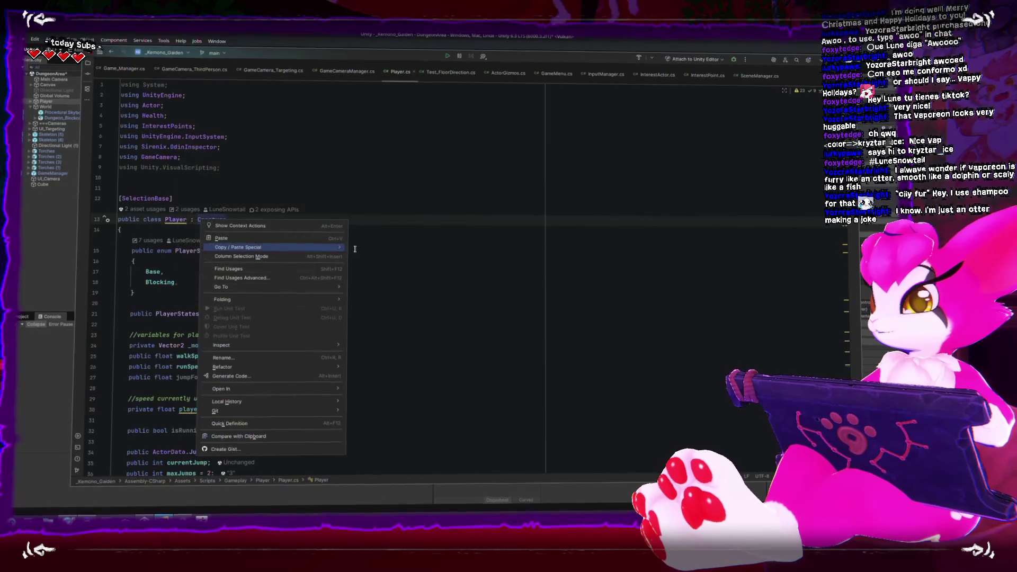
{"action": "left_click", "coordinate": [221, 147]}
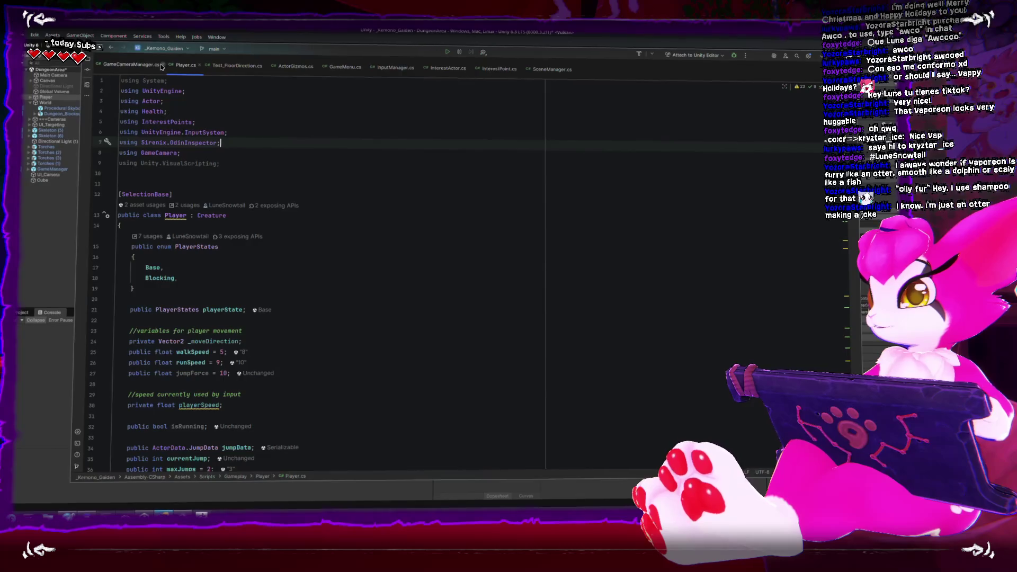
Step: Close the seven other script tabs, Player.cs through InterestPoint.cs, leaving only SceneManager.cs
{"action": "left_click", "coordinate": [122, 67]}
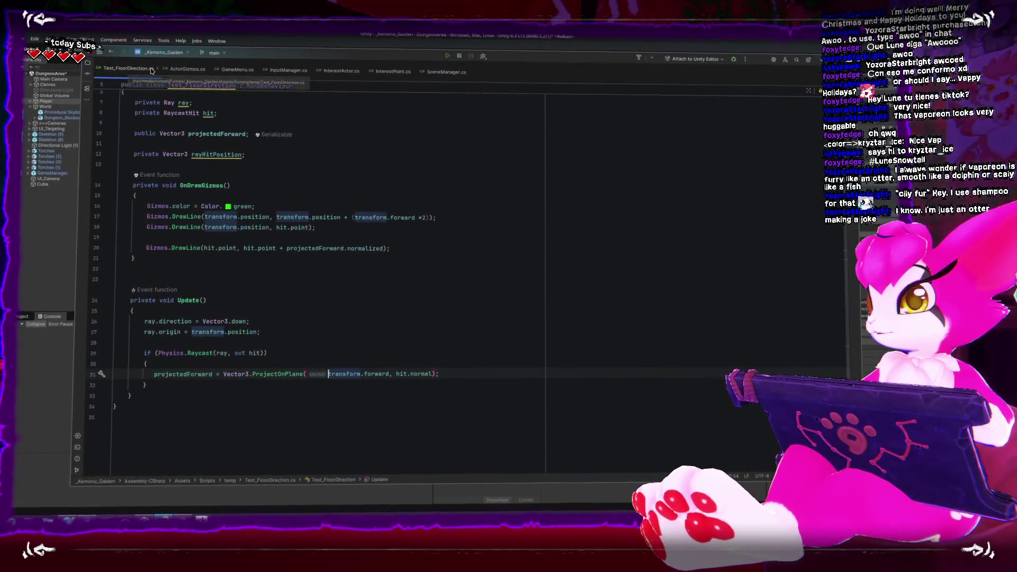
{"action": "left_click", "coordinate": [154, 70]}
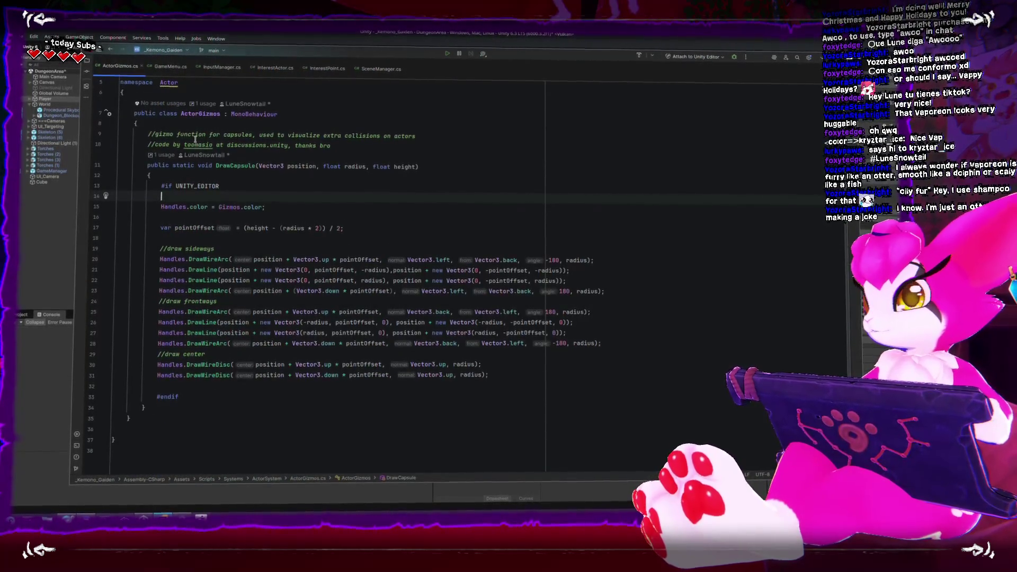
{"action": "left_click", "coordinate": [142, 66]}
{"action": "left_click", "coordinate": [139, 65]}
{"action": "left_click", "coordinate": [144, 65]}
{"action": "left_click", "coordinate": [145, 66]}
{"action": "left_click", "coordinate": [145, 67]}
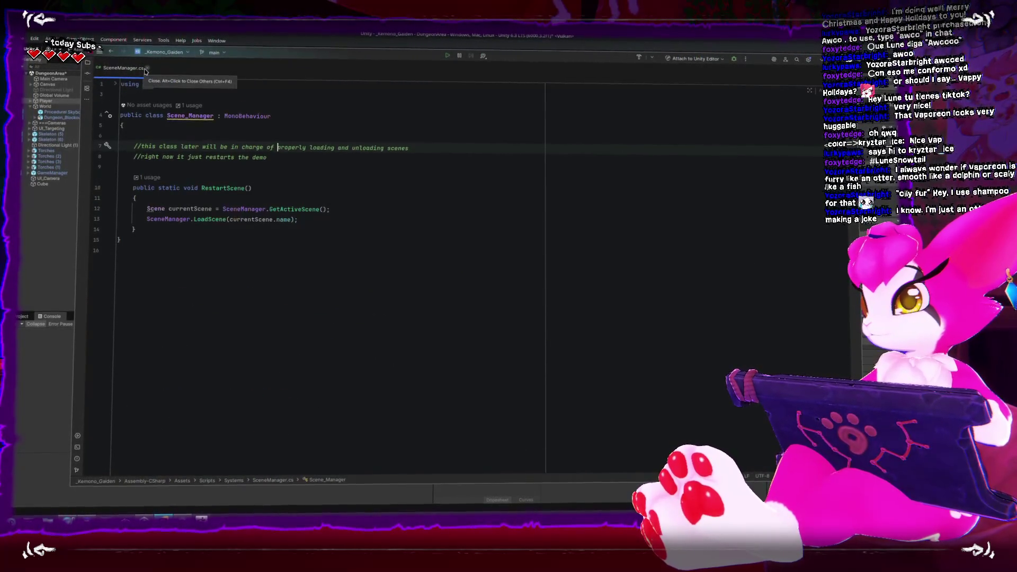
{"action": "left_click", "coordinate": [535, 274]}
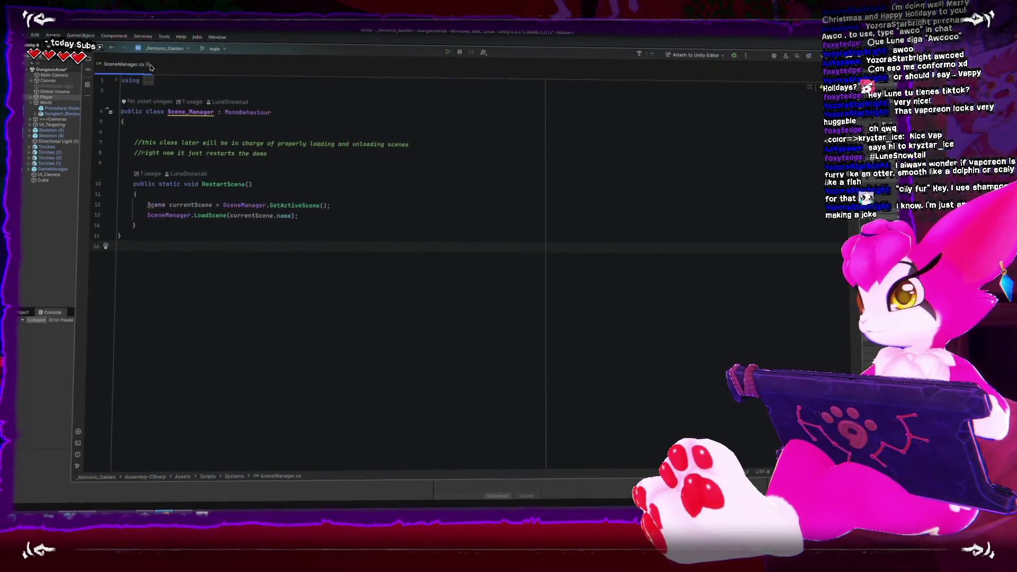
Step: Jump from Player.cs to the Creature class declaration via the Go To menu
{"action": "key", "text": "alt+Tab"}
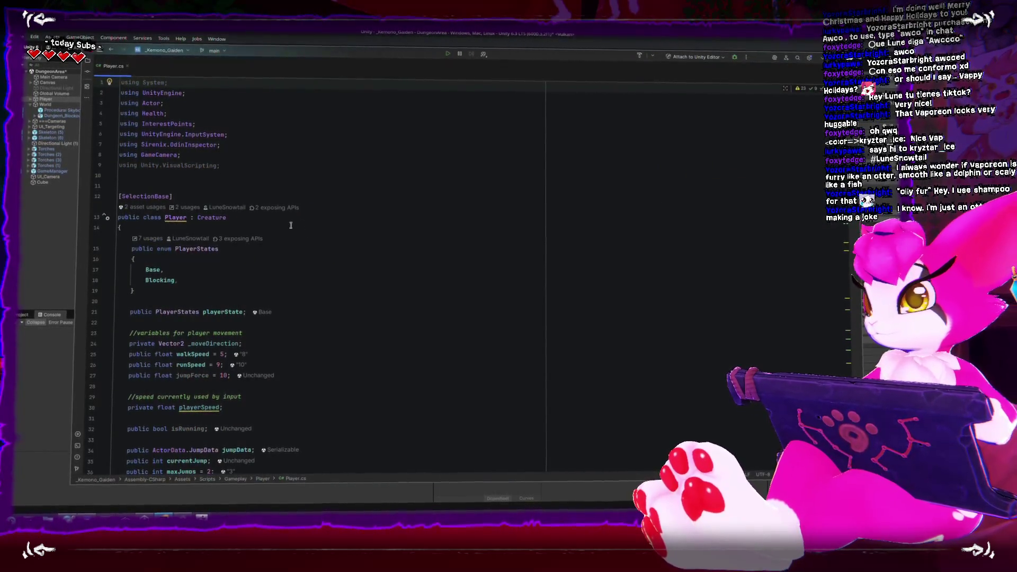
{"action": "scroll", "coordinate": [203, 171], "scroll_direction": "down", "scroll_amount": 1}
{"action": "right_click", "coordinate": [214, 183]}
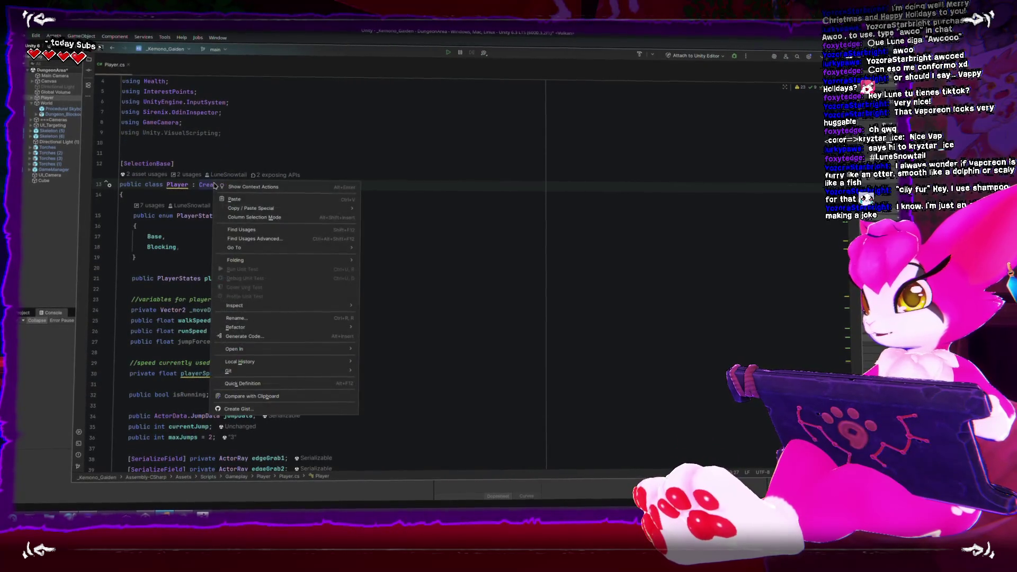
{"action": "mouse_move", "coordinate": [318, 247]}
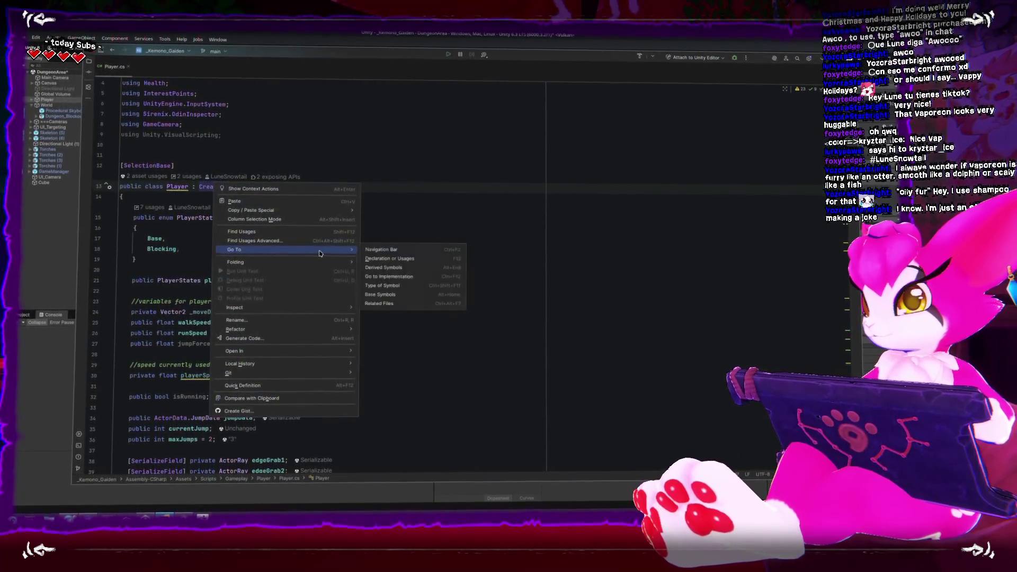
{"action": "left_click", "coordinate": [396, 260]}
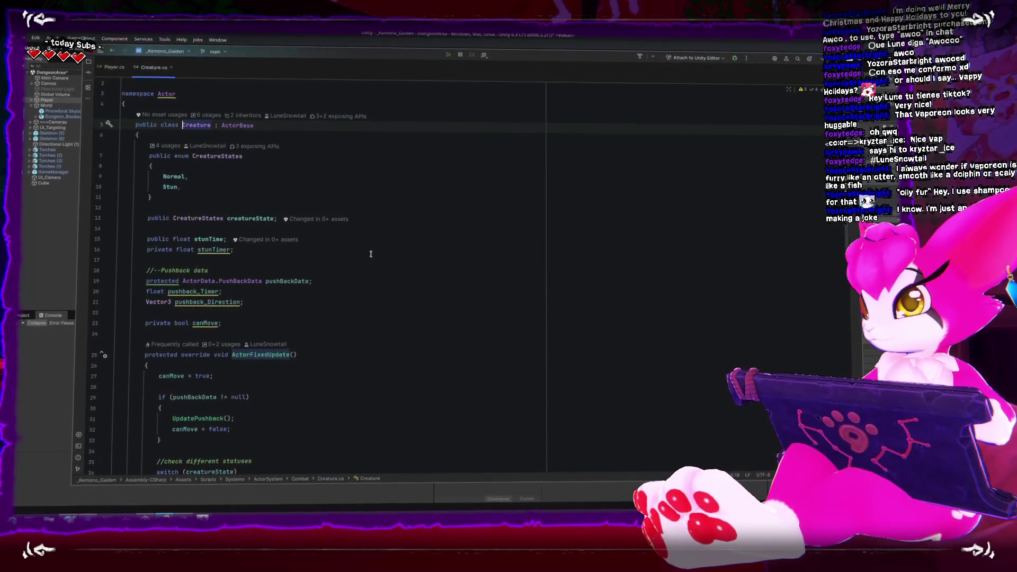
Step: Open the ActorBase class declaration and scroll down to its MoveGround overloads
{"action": "left_click", "coordinate": [237, 123]}
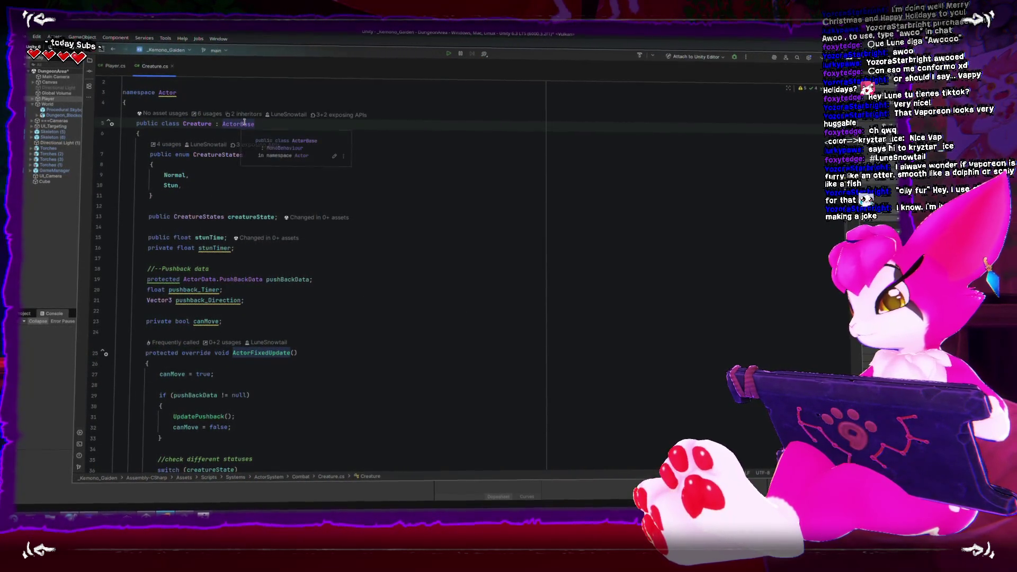
{"action": "left_click", "coordinate": [244, 123], "text": "ctrl"}
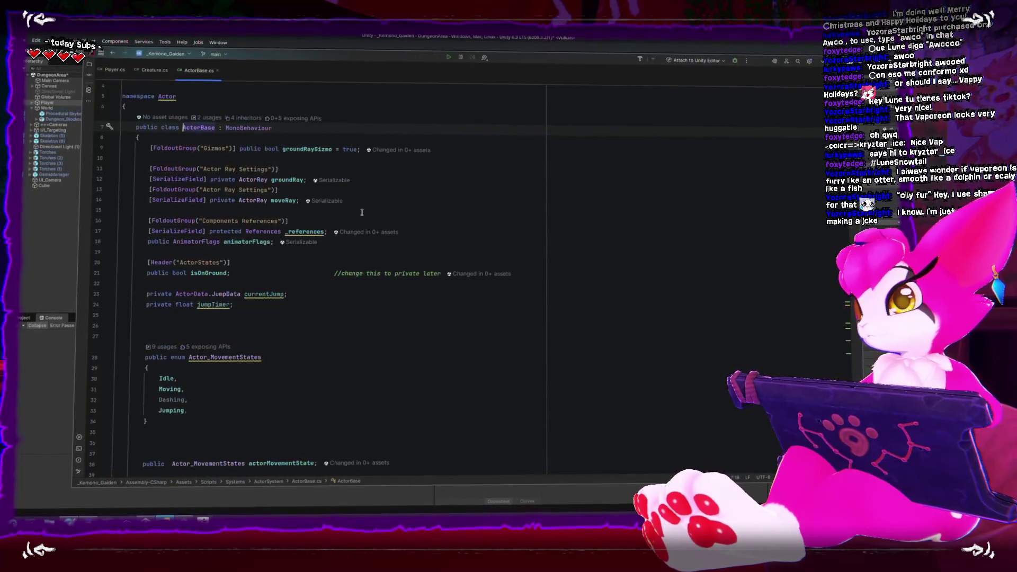
{"action": "scroll", "coordinate": [362, 212], "scroll_direction": "down", "scroll_amount": 6}
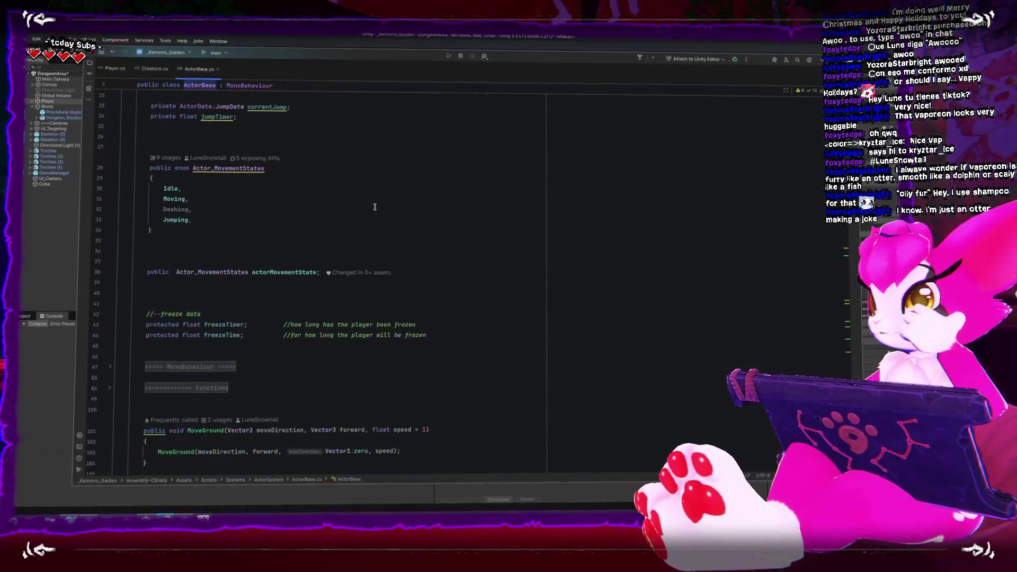
{"action": "scroll", "coordinate": [374, 207], "scroll_direction": "up", "scroll_amount": 6}
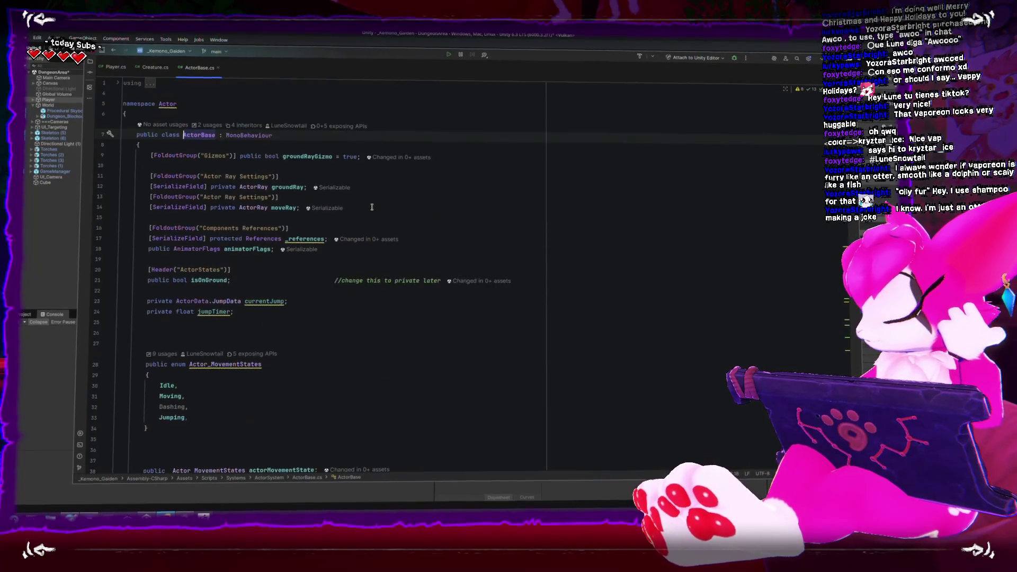
{"action": "scroll", "coordinate": [372, 208], "scroll_direction": "down", "scroll_amount": 7}
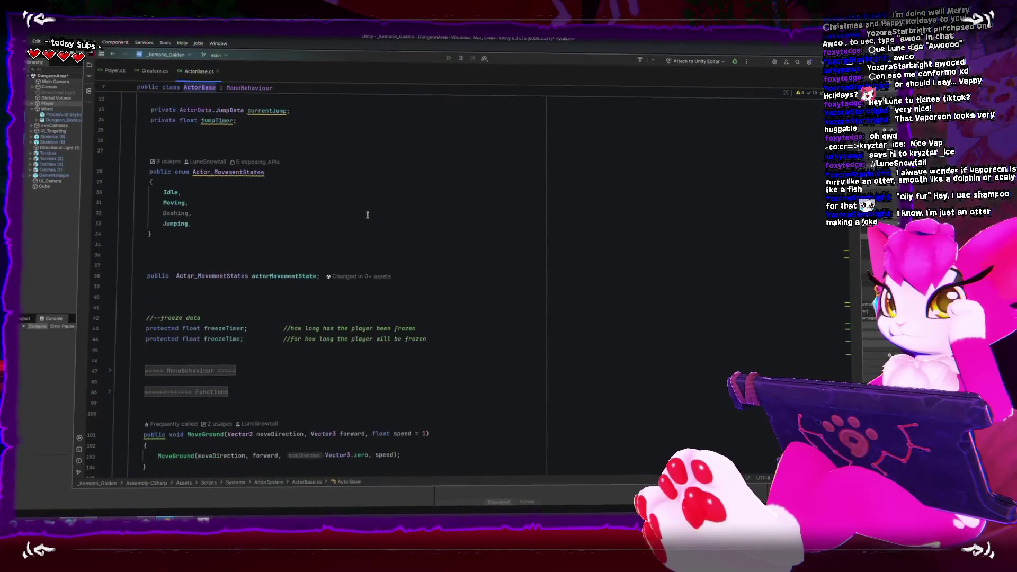
{"action": "scroll", "coordinate": [368, 215], "scroll_direction": "down", "scroll_amount": 4}
{"action": "scroll", "coordinate": [367, 215], "scroll_direction": "down", "scroll_amount": 4}
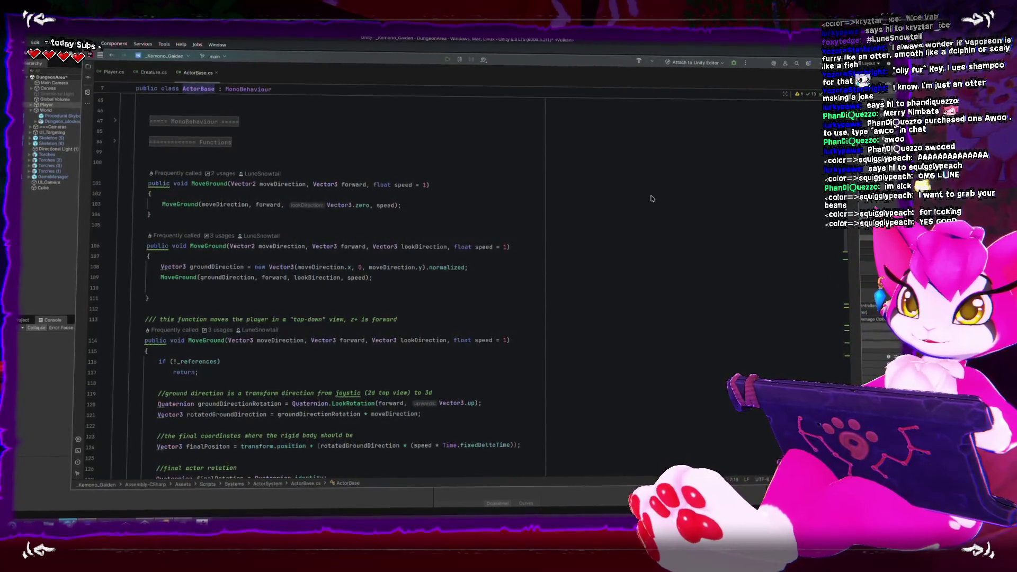
{"action": "scroll", "coordinate": [586, 226], "scroll_direction": "down", "scroll_amount": 3}
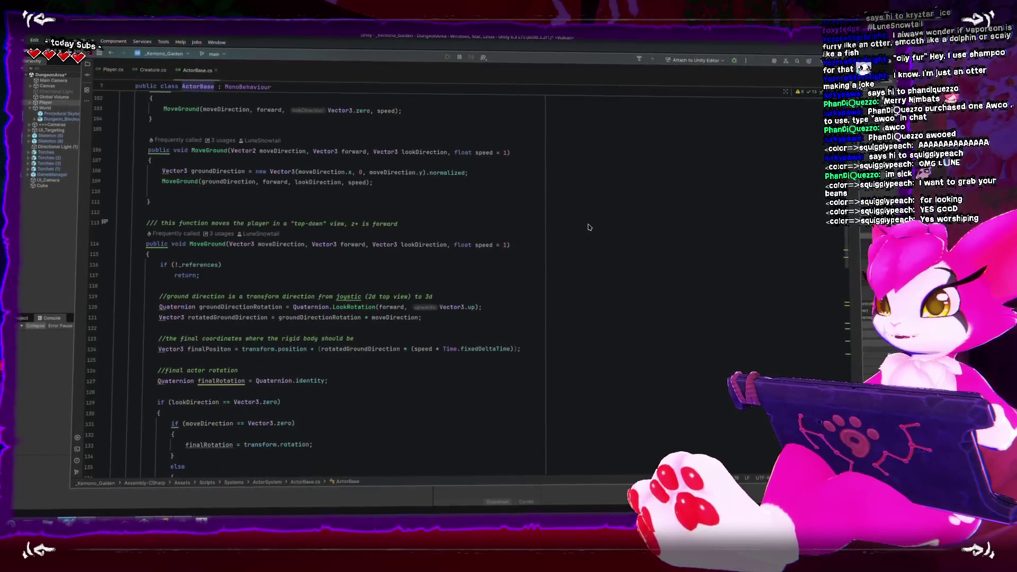
{"action": "scroll", "coordinate": [586, 227], "scroll_direction": "down", "scroll_amount": 2}
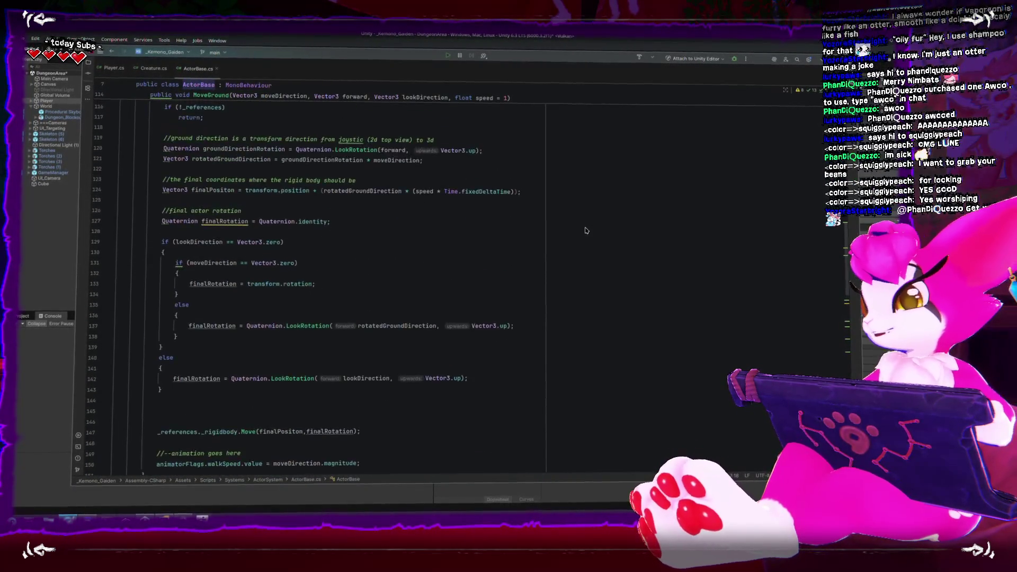
{"action": "scroll", "coordinate": [587, 231], "scroll_direction": "up", "scroll_amount": 4}
{"action": "scroll", "coordinate": [513, 181], "scroll_direction": "down", "scroll_amount": 5}
{"action": "scroll", "coordinate": [448, 264], "scroll_direction": "up", "scroll_amount": 3}
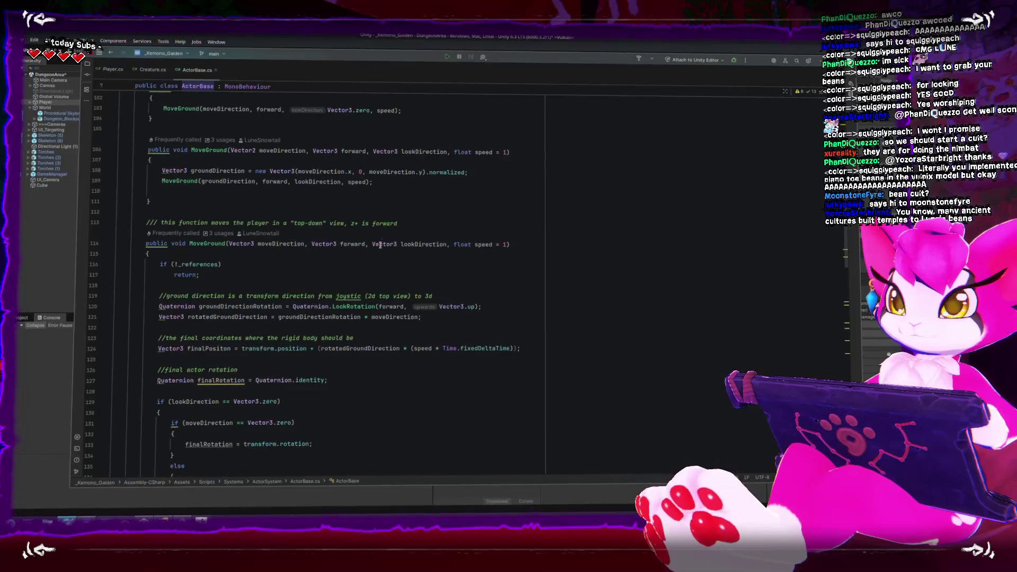
{"action": "scroll", "coordinate": [371, 239], "scroll_direction": "down", "scroll_amount": 3}
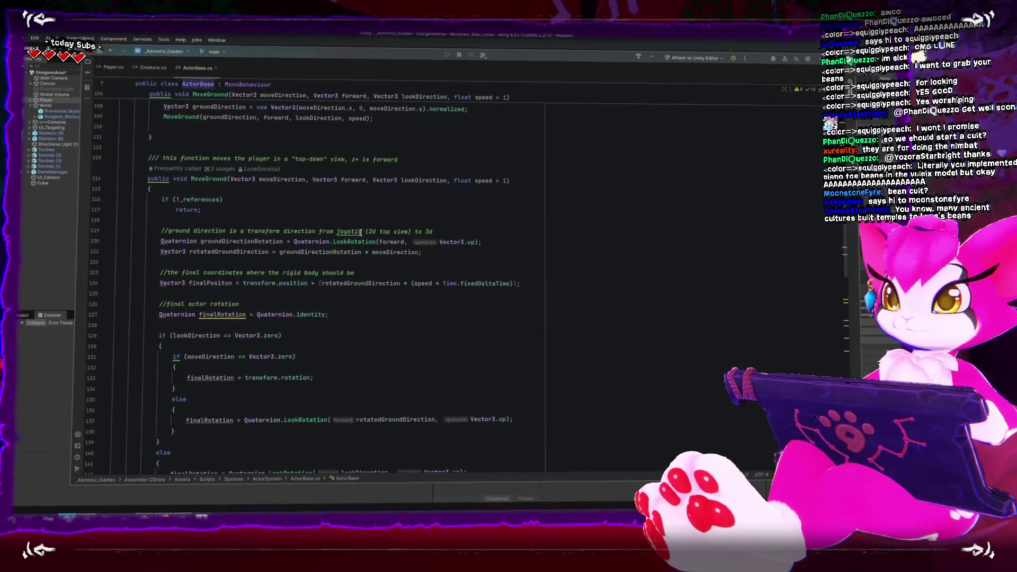
{"action": "scroll", "coordinate": [360, 230], "scroll_direction": "down", "scroll_amount": 2}
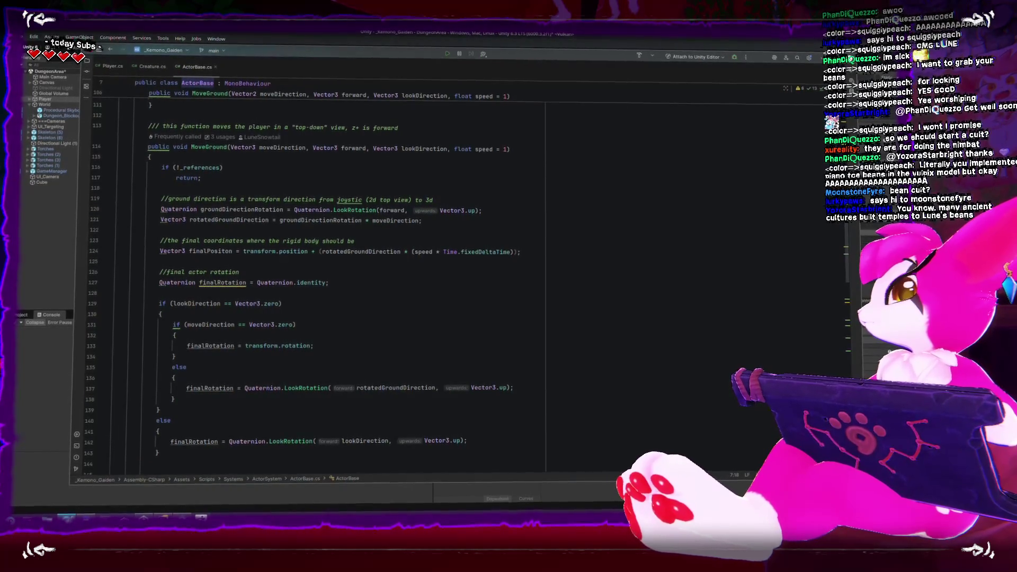
{"action": "mouse_move", "coordinate": [1012, 180]}
{"action": "left_mouse_down"}
{"action": "mouse_move", "coordinate": [805, 183]}
{"action": "mouse_move", "coordinate": [340, 127]}
{"action": "mouse_move", "coordinate": [352, 68]}
{"action": "left_mouse_up"}
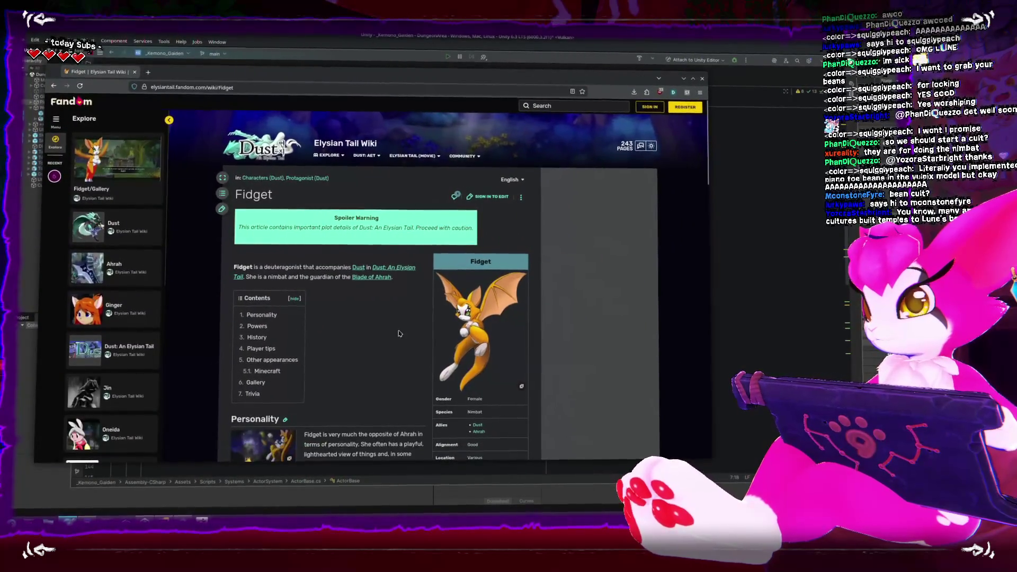
Step: Jump to the Fidget article's History section, read through it, then bring Discord forward
{"action": "scroll", "coordinate": [318, 265], "scroll_direction": "down", "scroll_amount": 2}
{"action": "left_click", "coordinate": [257, 244]}
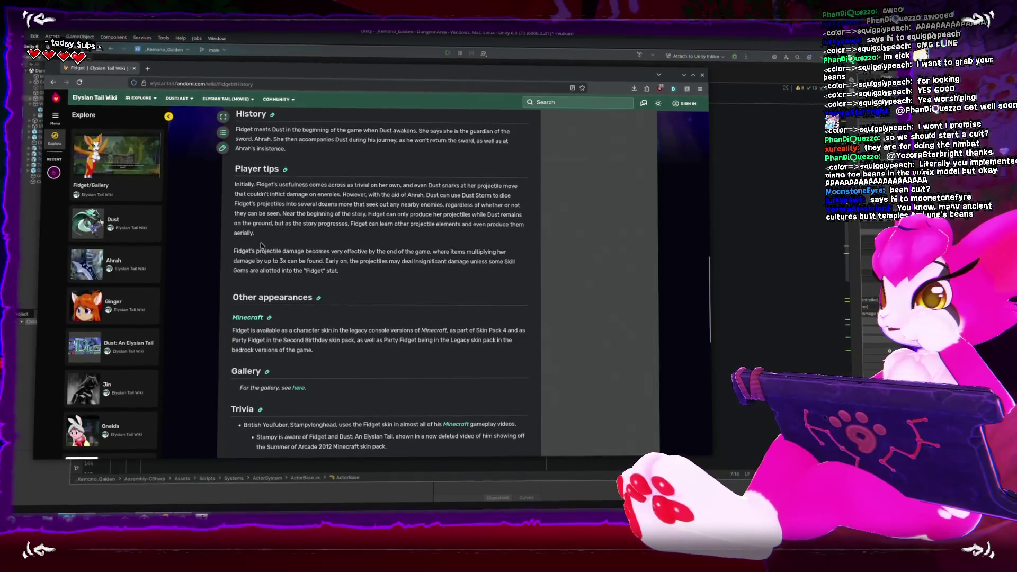
{"action": "scroll", "coordinate": [261, 245], "scroll_direction": "up", "scroll_amount": 1}
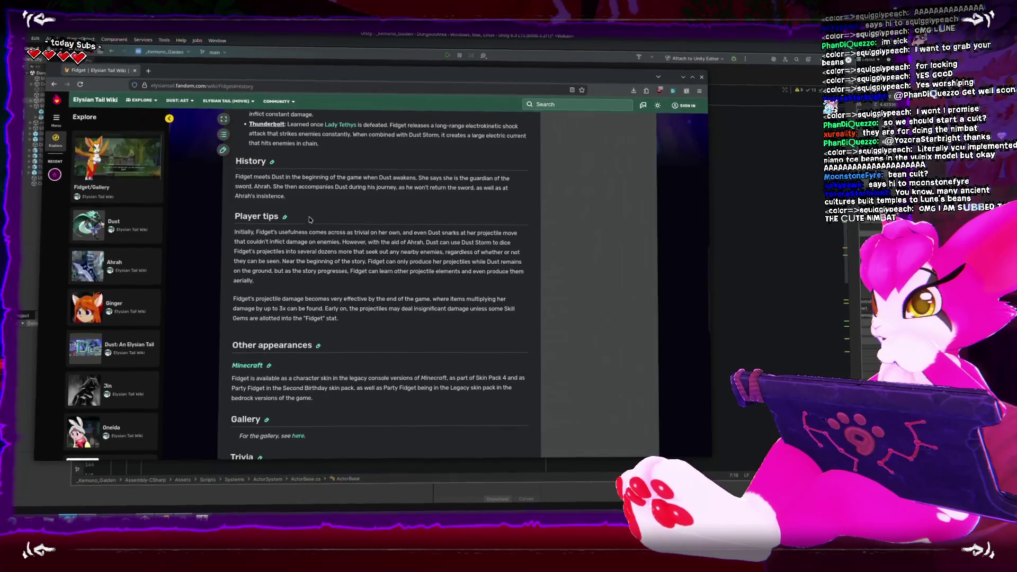
{"action": "scroll", "coordinate": [308, 212], "scroll_direction": "up", "scroll_amount": 3}
{"action": "scroll", "coordinate": [311, 225], "scroll_direction": "up", "scroll_amount": 3}
{"action": "scroll", "coordinate": [311, 225], "scroll_direction": "up", "scroll_amount": 1}
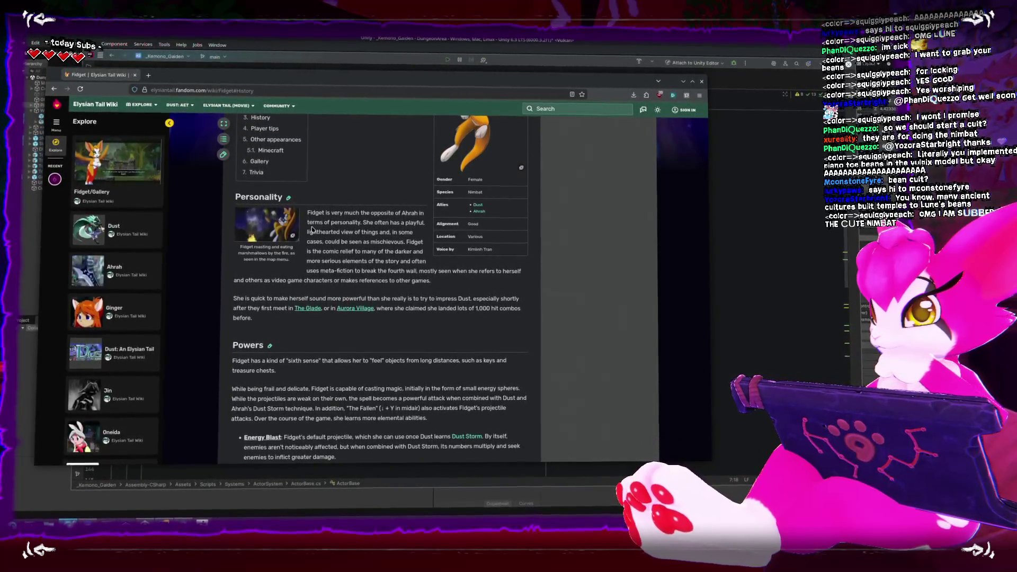
{"action": "scroll", "coordinate": [312, 228], "scroll_direction": "up", "scroll_amount": 4}
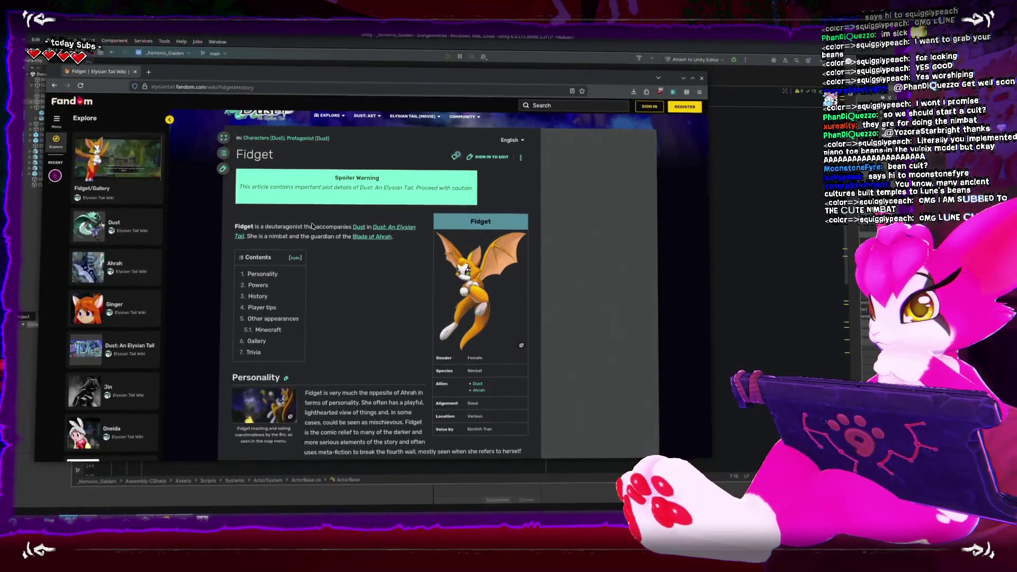
{"action": "scroll", "coordinate": [312, 226], "scroll_direction": "down", "scroll_amount": 10}
{"action": "scroll", "coordinate": [312, 225], "scroll_direction": "down", "scroll_amount": 5}
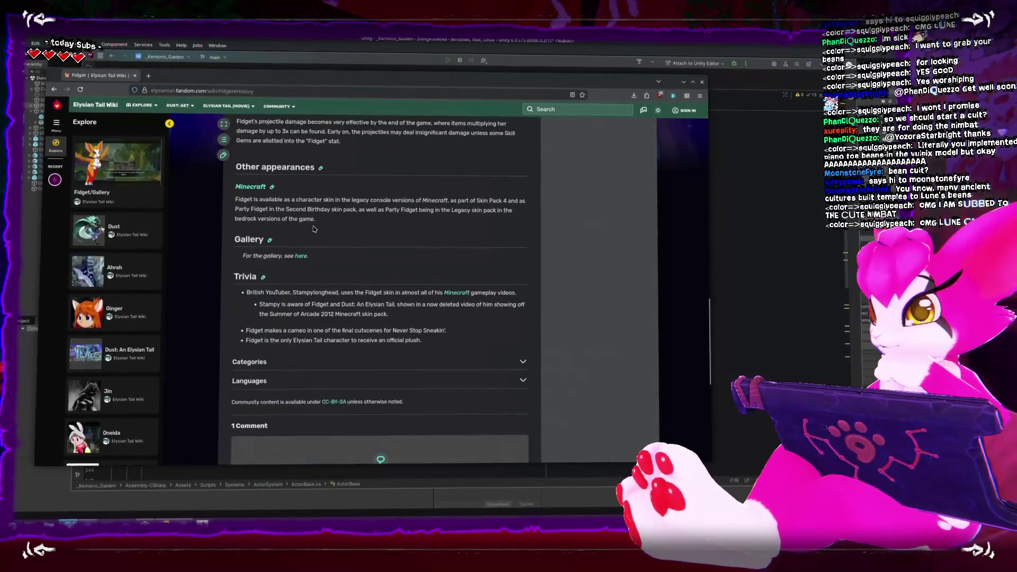
{"action": "scroll", "coordinate": [313, 228], "scroll_direction": "down", "scroll_amount": 1}
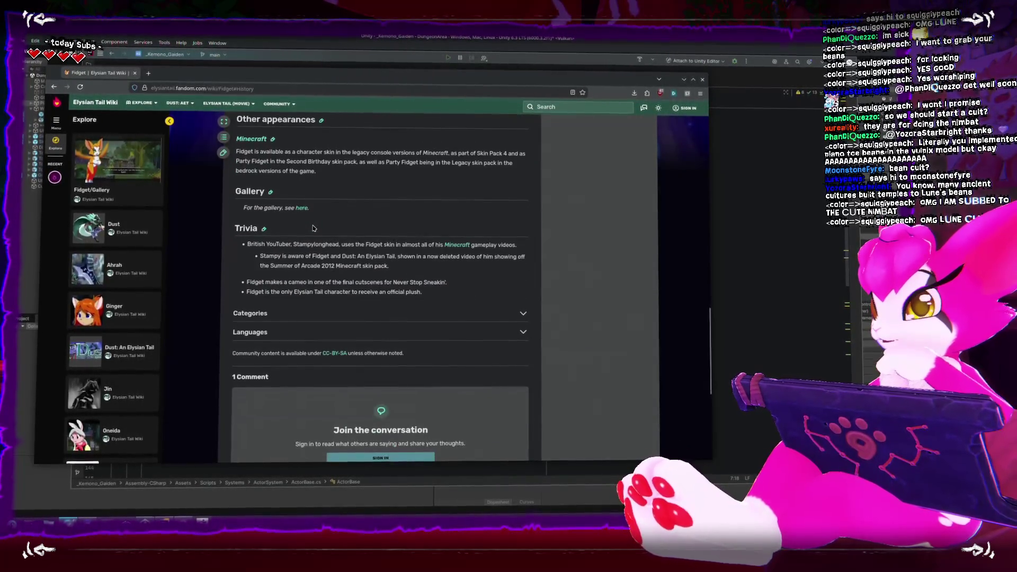
{"action": "scroll", "coordinate": [313, 228], "scroll_direction": "up", "scroll_amount": 15}
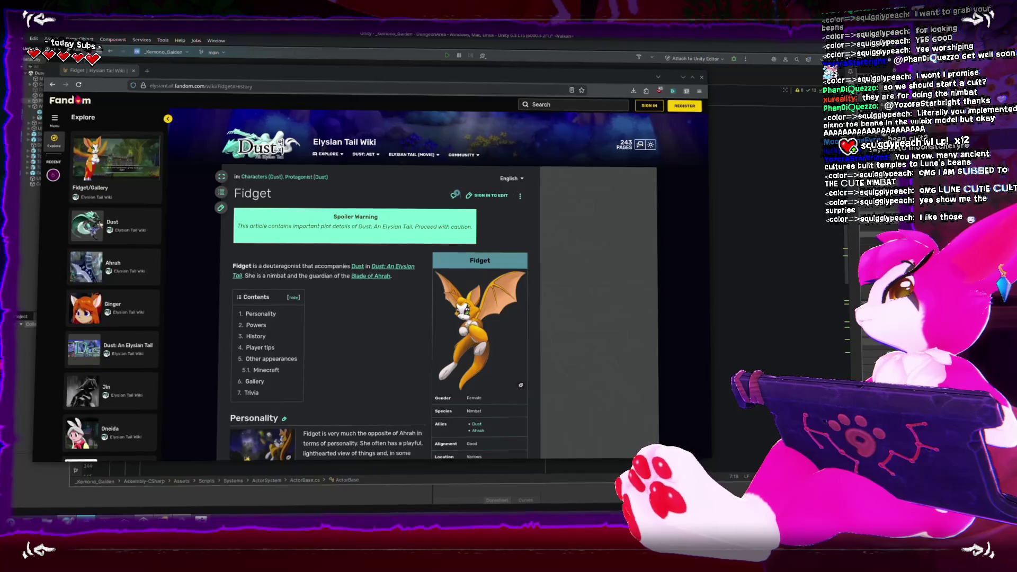
{"action": "key", "text": "alt+Tab"}
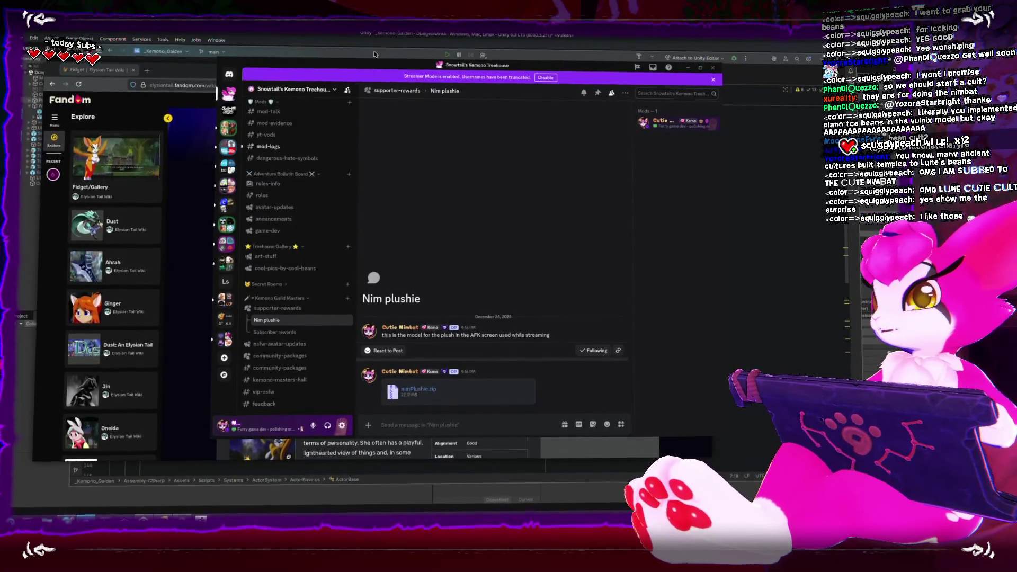
Step: Rearrange the Discord and wiki browser windows across monitors and toggle Discord away
{"action": "left_click_drag", "start_coordinate": [414, 61], "coordinate": [398, 48]}
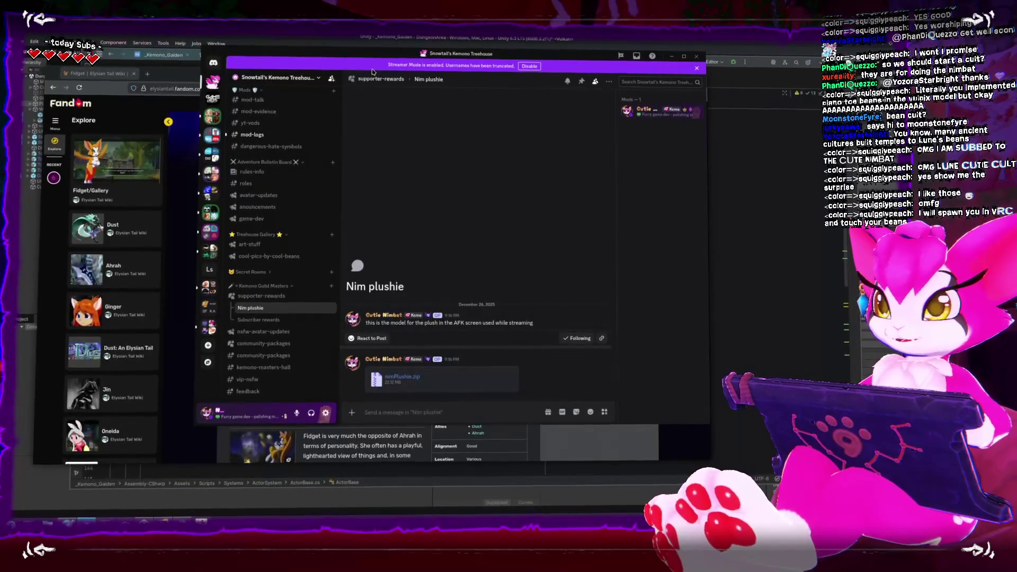
{"action": "left_click_drag", "start_coordinate": [396, 59], "coordinate": [597, 64]}
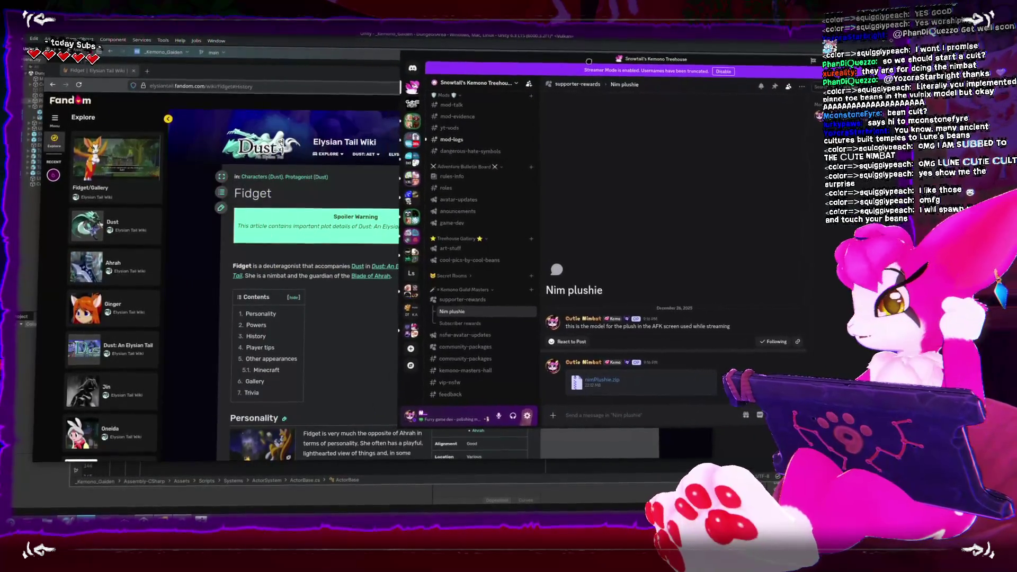
{"action": "left_click_drag", "start_coordinate": [159, 68], "coordinate": [816, 122]}
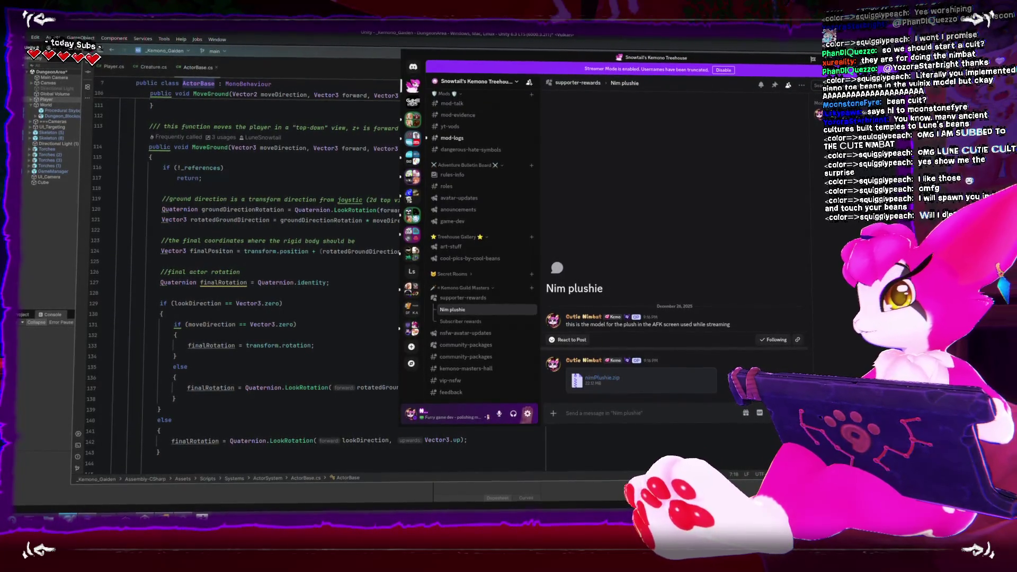
{"action": "key", "text": "alt+Tab"}
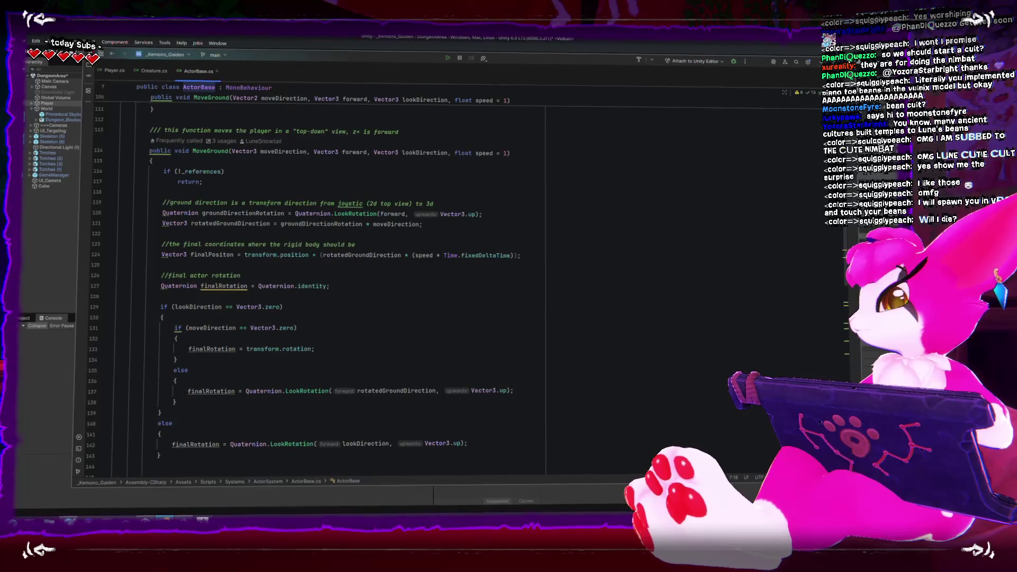
{"action": "key", "text": "alt+Tab"}
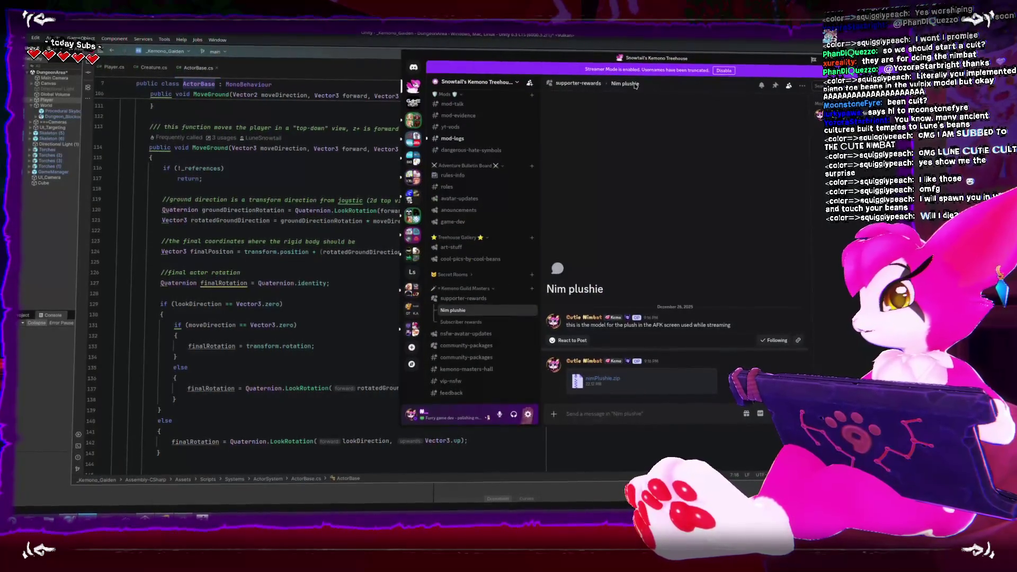
{"action": "key", "text": "alt+Tab"}
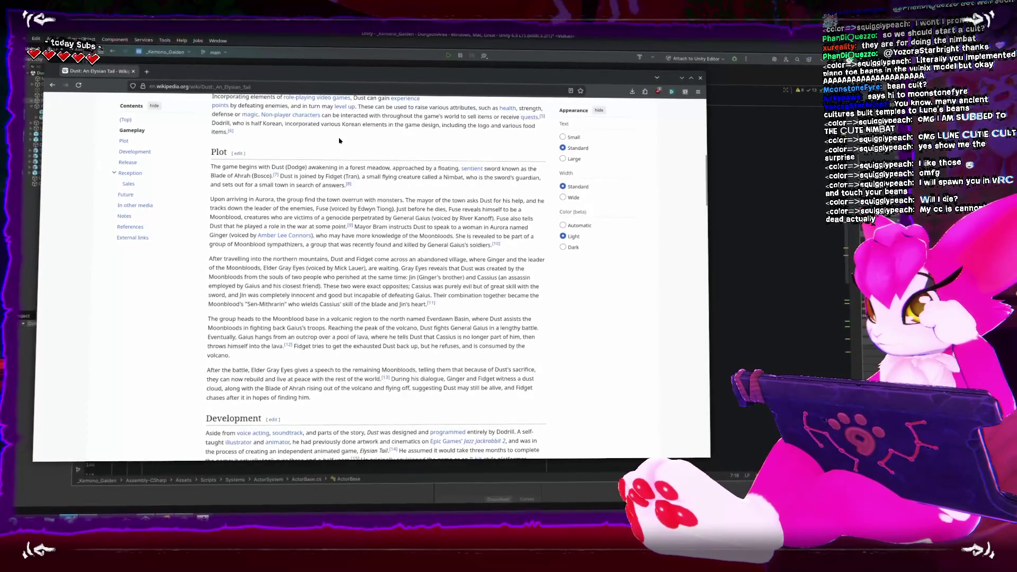
Step: Scroll the current page, then go back to the 'fidget dust' search results
{"action": "scroll", "coordinate": [339, 140], "scroll_direction": "down", "scroll_amount": 2}
{"action": "scroll", "coordinate": [339, 134], "scroll_direction": "down", "scroll_amount": 2}
{"action": "scroll", "coordinate": [339, 134], "scroll_direction": "up", "scroll_amount": 15}
{"action": "scroll", "coordinate": [339, 139], "scroll_direction": "up", "scroll_amount": 8}
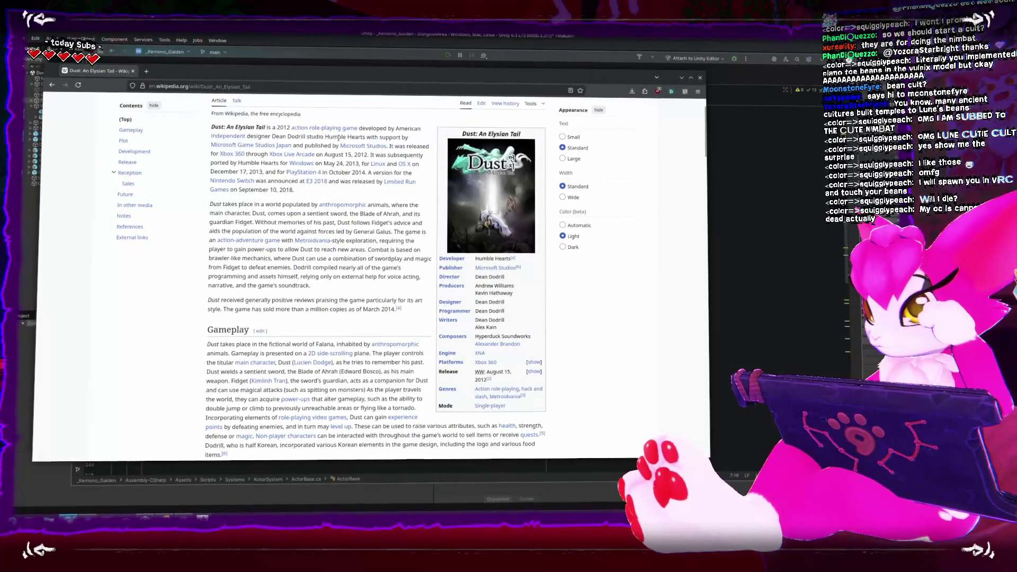
{"action": "scroll", "coordinate": [338, 138], "scroll_direction": "up", "scroll_amount": 2}
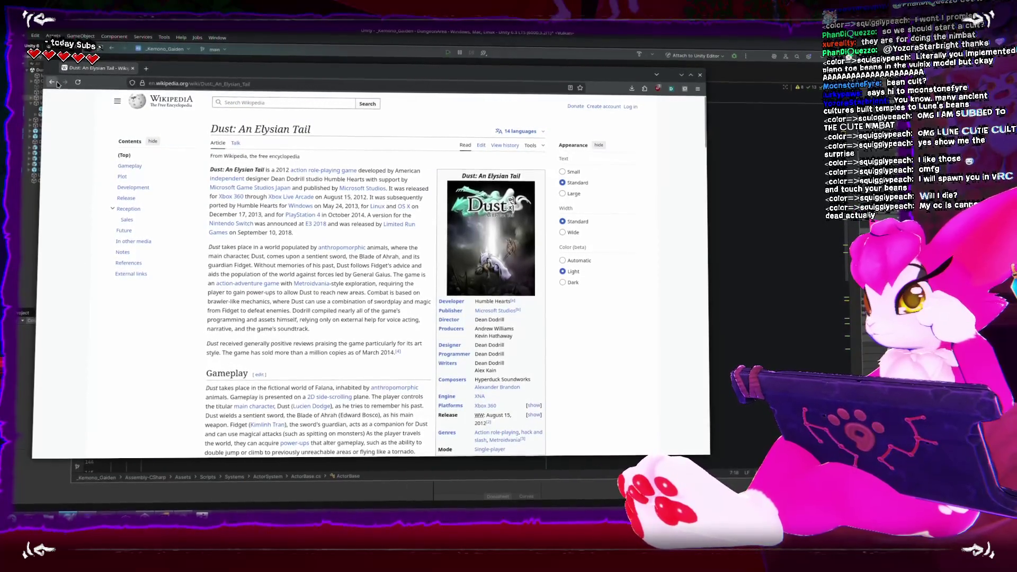
{"action": "left_click", "coordinate": [53, 83]}
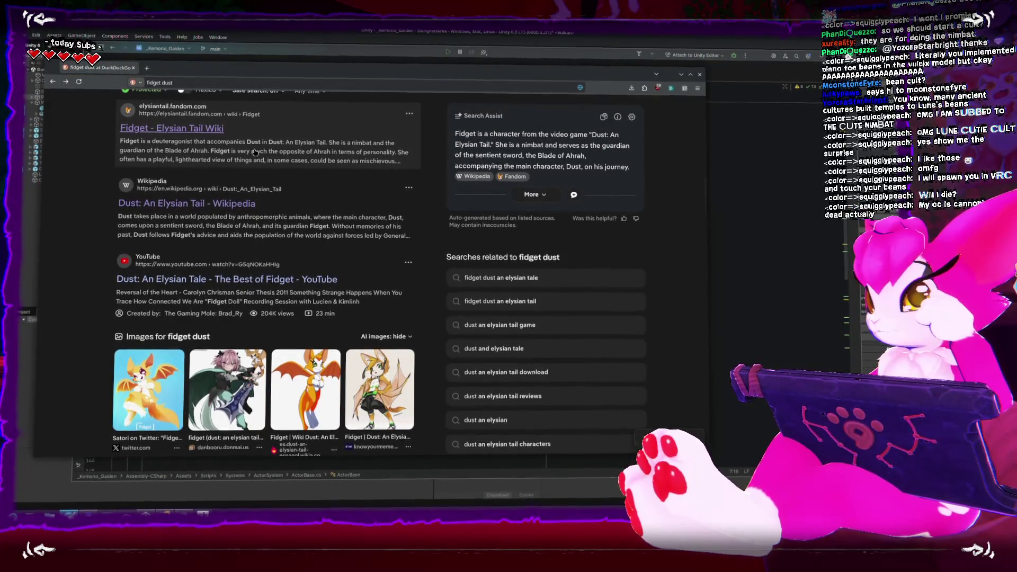
Step: Set DuckDuckGo safe search to Strict and scroll down through the results
{"action": "scroll", "coordinate": [254, 151], "scroll_direction": "down", "scroll_amount": 3}
{"action": "scroll", "coordinate": [255, 153], "scroll_direction": "up", "scroll_amount": 5}
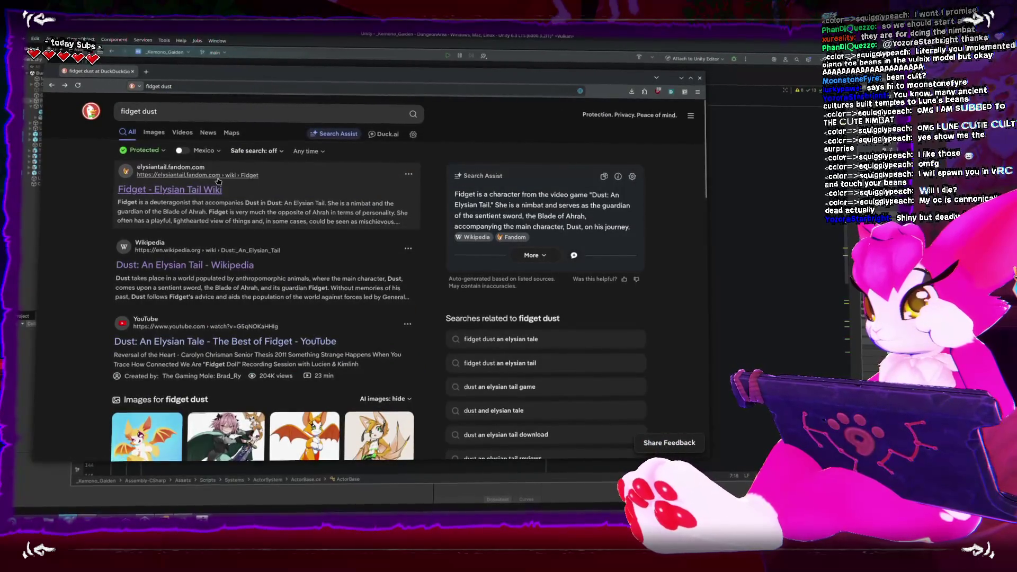
{"action": "left_click", "coordinate": [253, 150]}
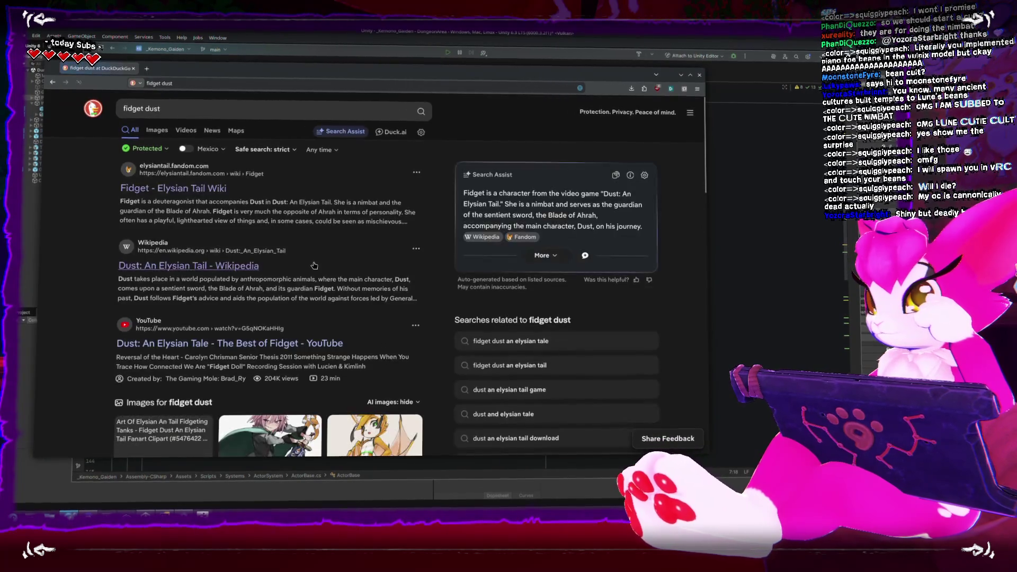
{"action": "scroll", "coordinate": [310, 263], "scroll_direction": "down", "scroll_amount": 4}
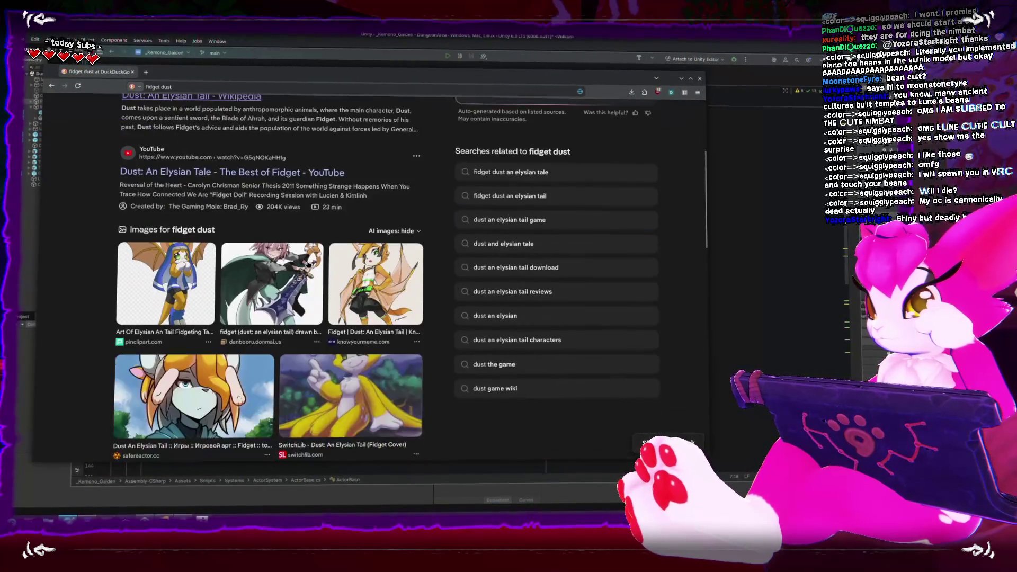
{"action": "scroll", "coordinate": [308, 263], "scroll_direction": "down", "scroll_amount": 3}
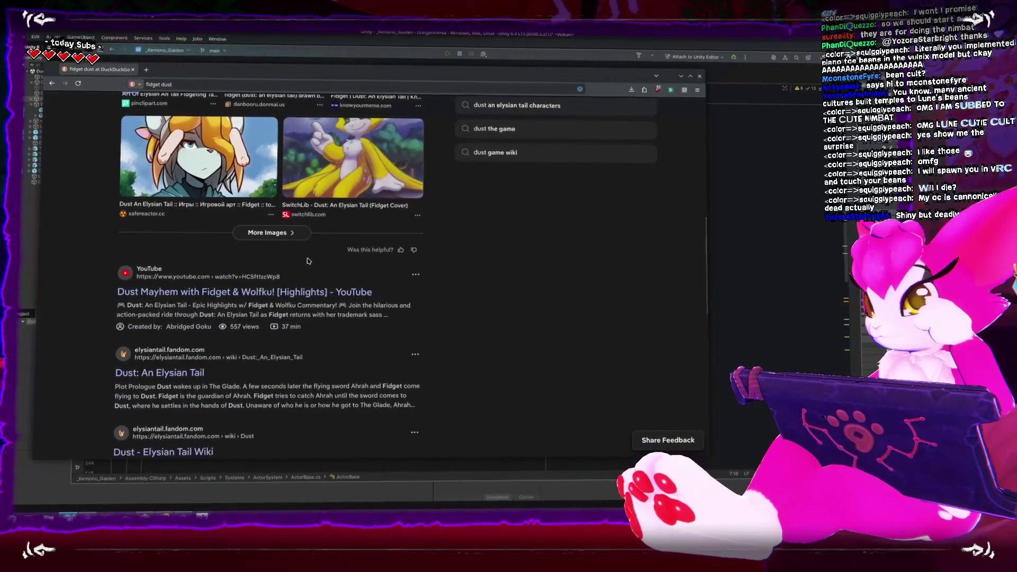
{"action": "scroll", "coordinate": [308, 262], "scroll_direction": "down", "scroll_amount": 1}
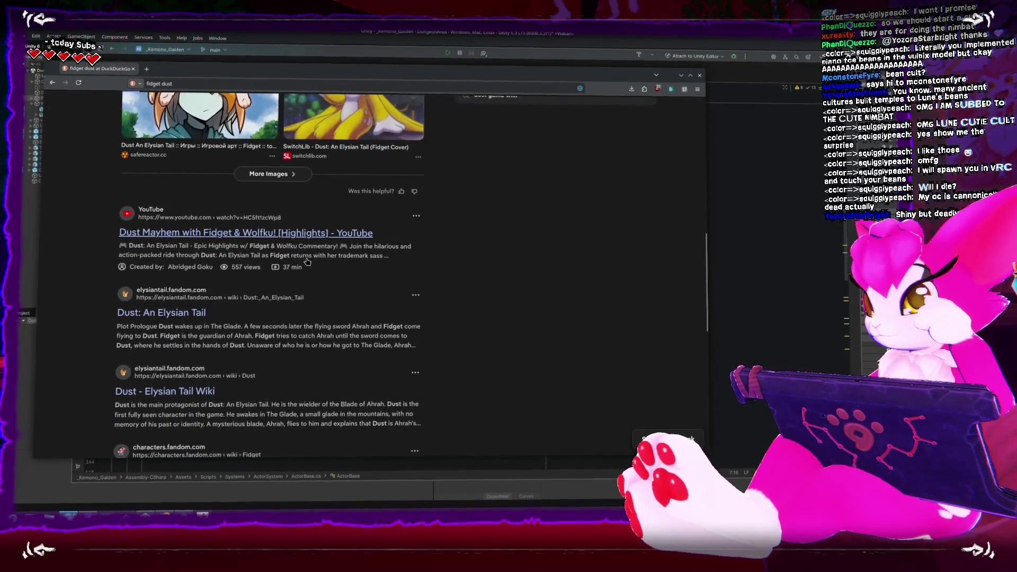
{"action": "scroll", "coordinate": [308, 263], "scroll_direction": "down", "scroll_amount": 2}
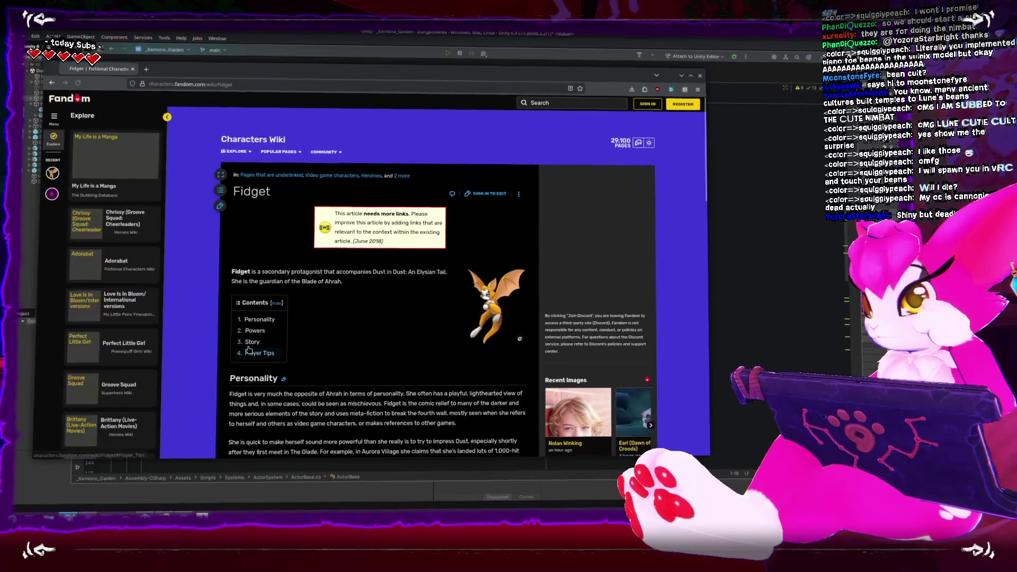
Step: Scroll through the Fidget page and open the Adorabat character article
{"action": "scroll", "coordinate": [322, 267], "scroll_direction": "down", "scroll_amount": 3}
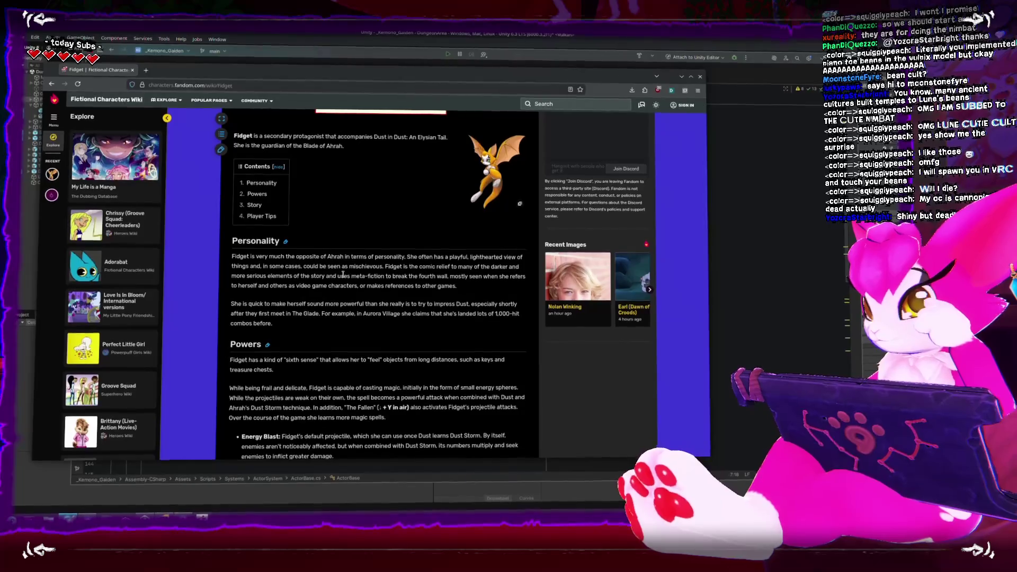
{"action": "scroll", "coordinate": [342, 273], "scroll_direction": "down", "scroll_amount": 4}
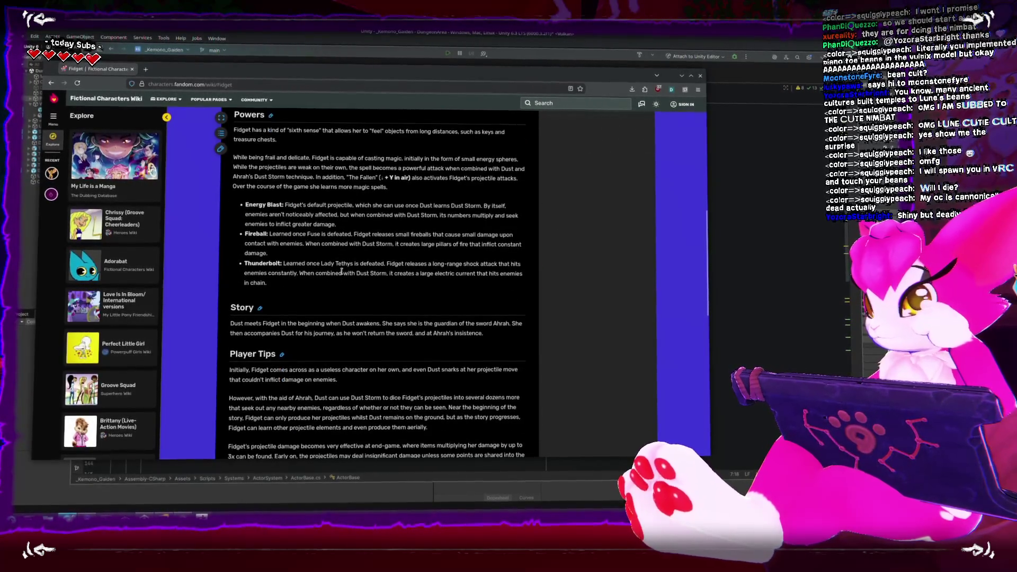
{"action": "scroll", "coordinate": [340, 273], "scroll_direction": "down", "scroll_amount": 4}
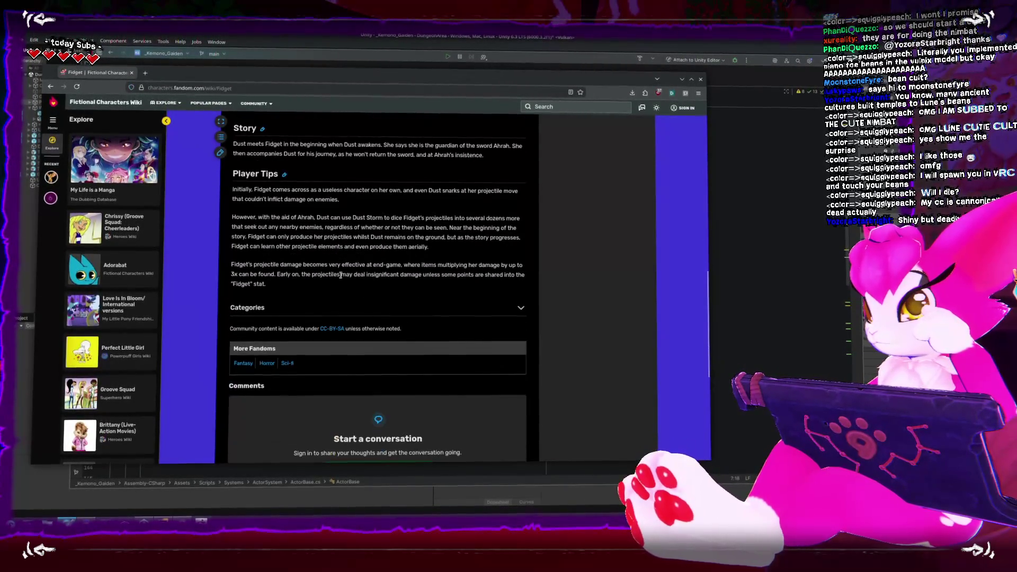
{"action": "scroll", "coordinate": [341, 275], "scroll_direction": "up", "scroll_amount": 10}
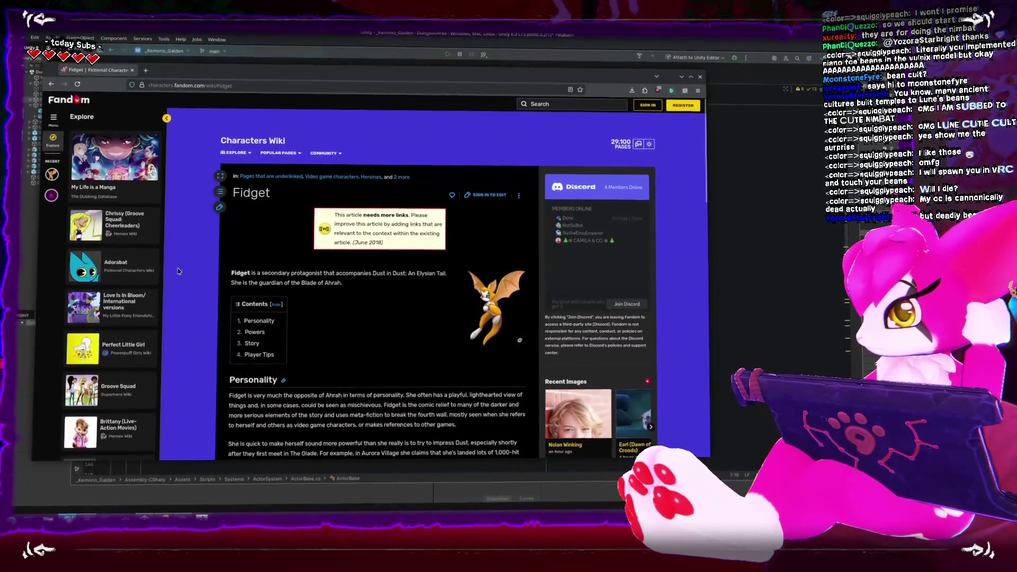
{"action": "left_click", "coordinate": [127, 270]}
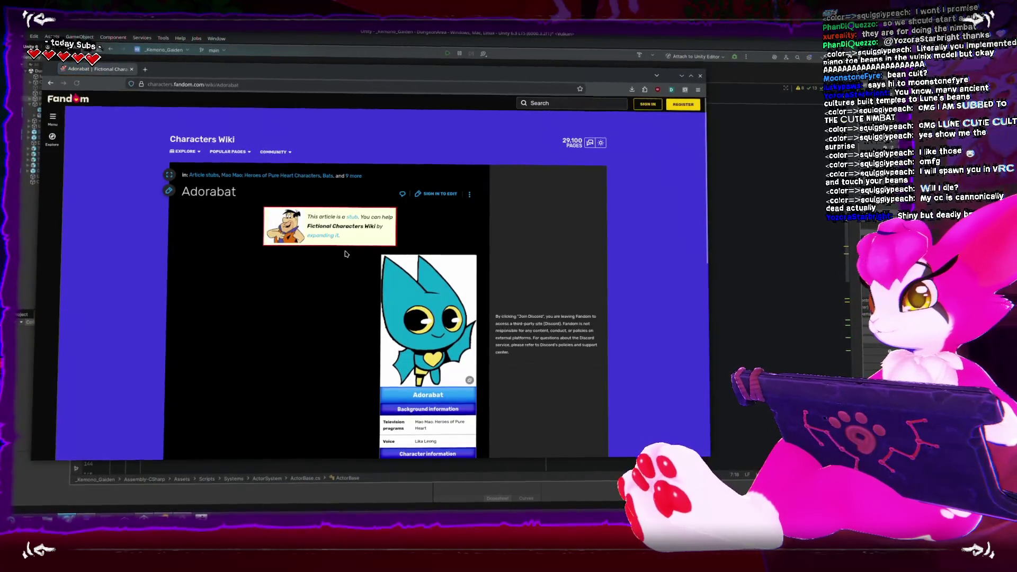
Step: Scroll the Adorabat article and drag the browser window off to the right
{"action": "scroll", "coordinate": [422, 322], "scroll_direction": "down", "scroll_amount": 2}
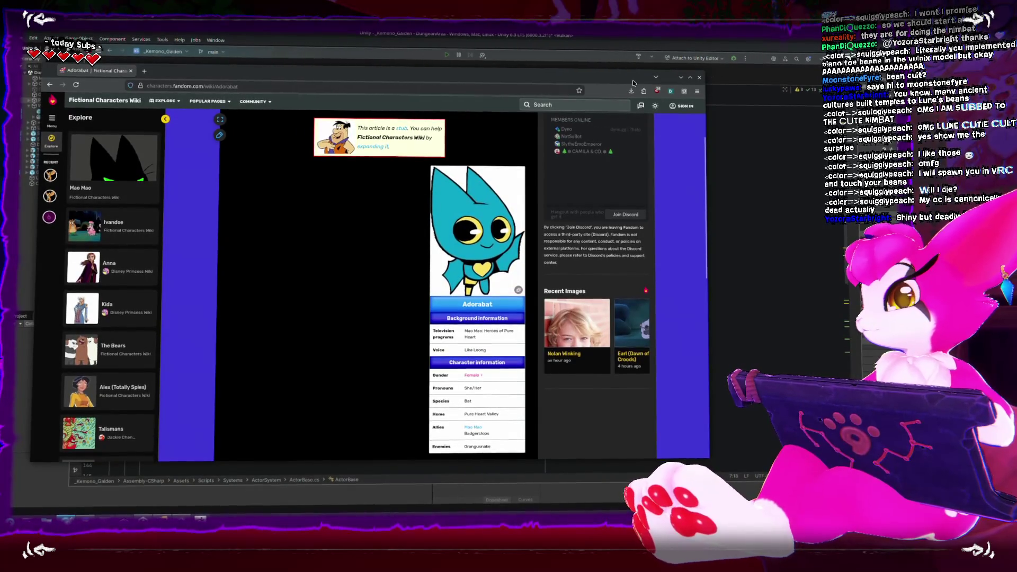
{"action": "key", "text": "ctrl+l"}
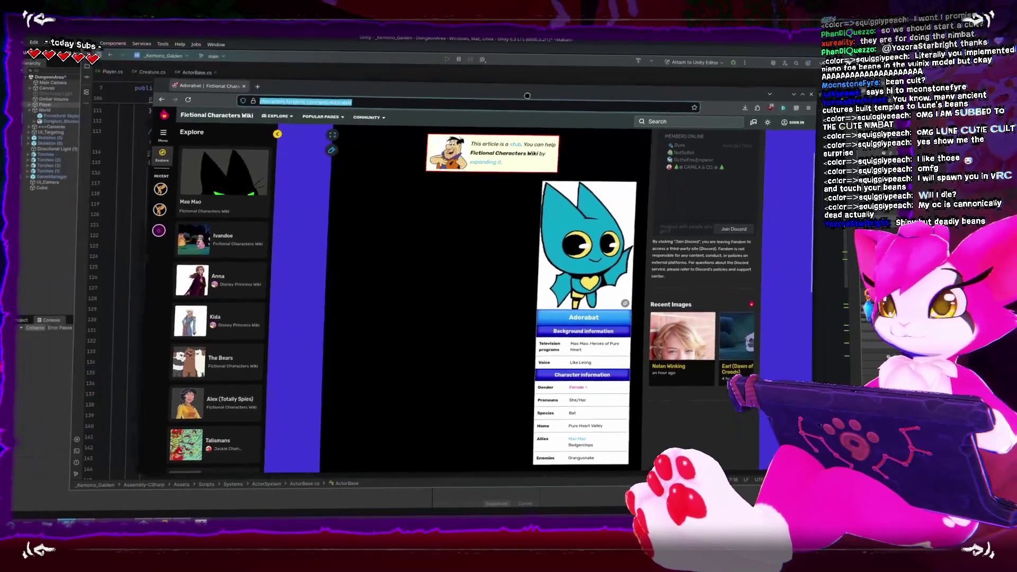
{"action": "left_click_drag", "start_coordinate": [527, 95], "coordinate": [1016, 138]}
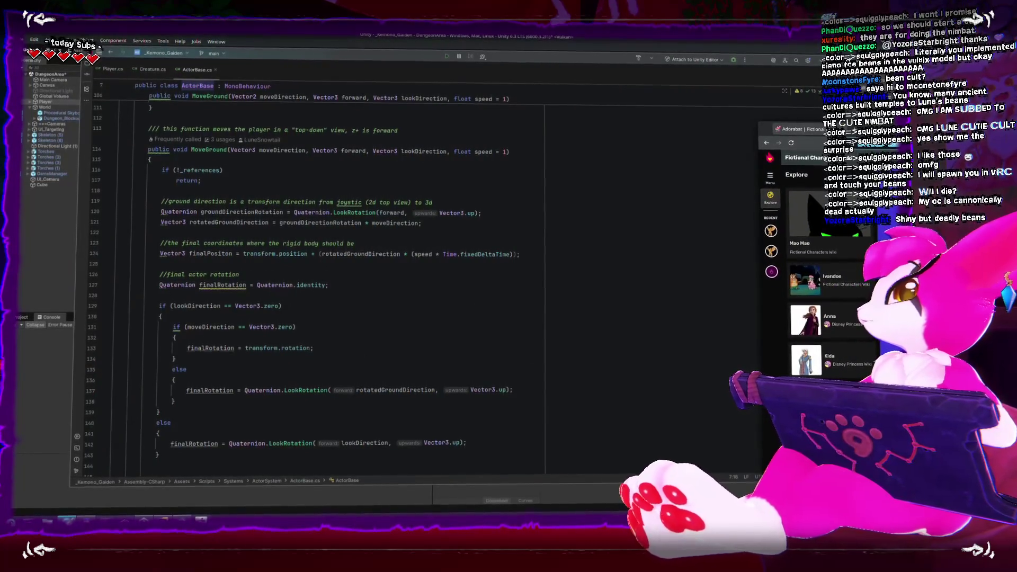
Step: Back in Rider, expand the isOnGround check in MoveGround into a braced block after the early return
{"action": "key", "text": "alt+Tab"}
{"action": "left_click", "coordinate": [257, 211]}
{"action": "scroll", "coordinate": [278, 249], "scroll_direction": "up", "scroll_amount": 3}
{"action": "left_click", "coordinate": [279, 281]}
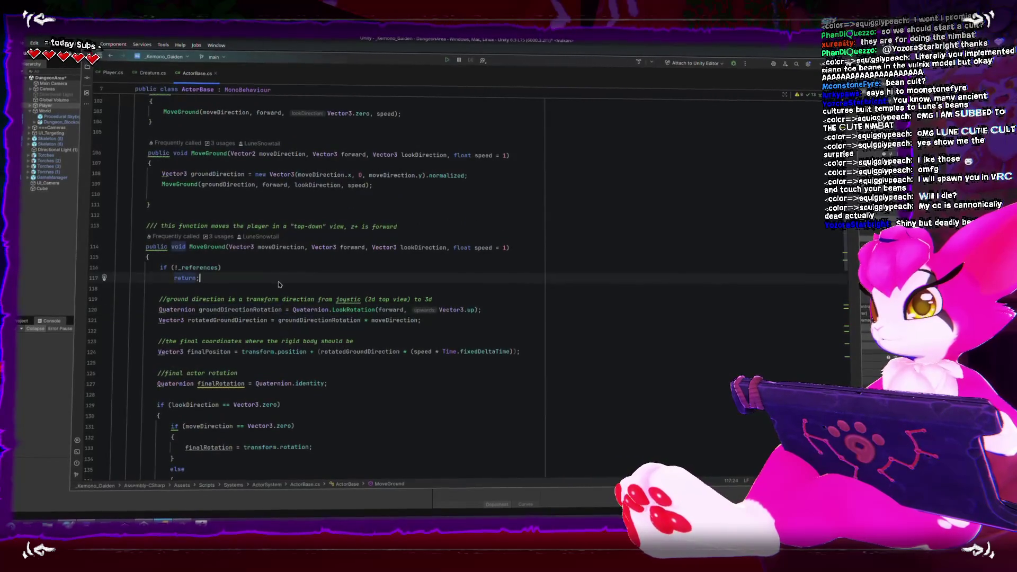
{"action": "key", "text": "Return"}
{"action": "key", "text": "Return"}
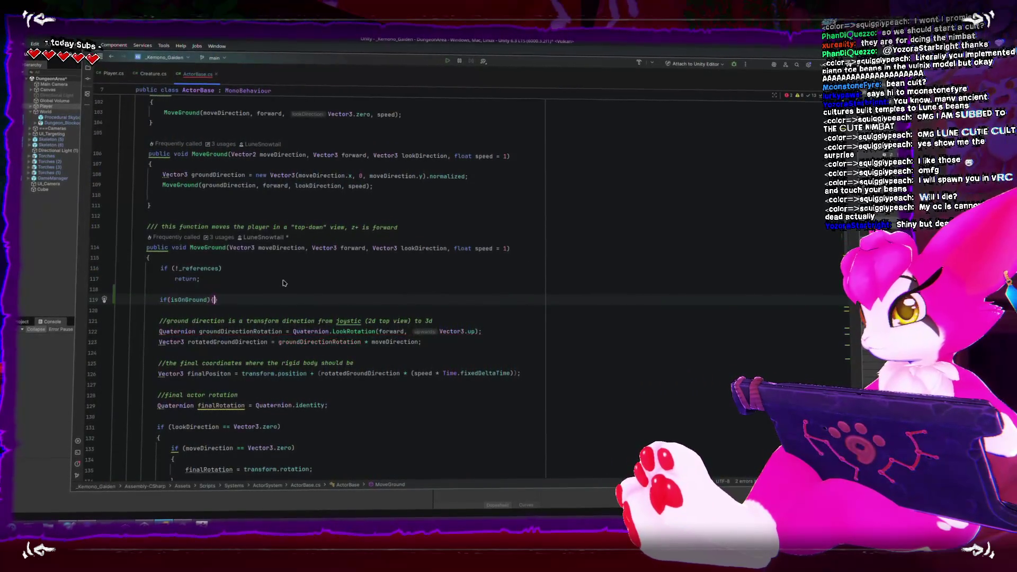
{"action": "key", "text": "Return"}
{"action": "scroll", "coordinate": [252, 292], "scroll_direction": "down", "scroll_amount": 1}
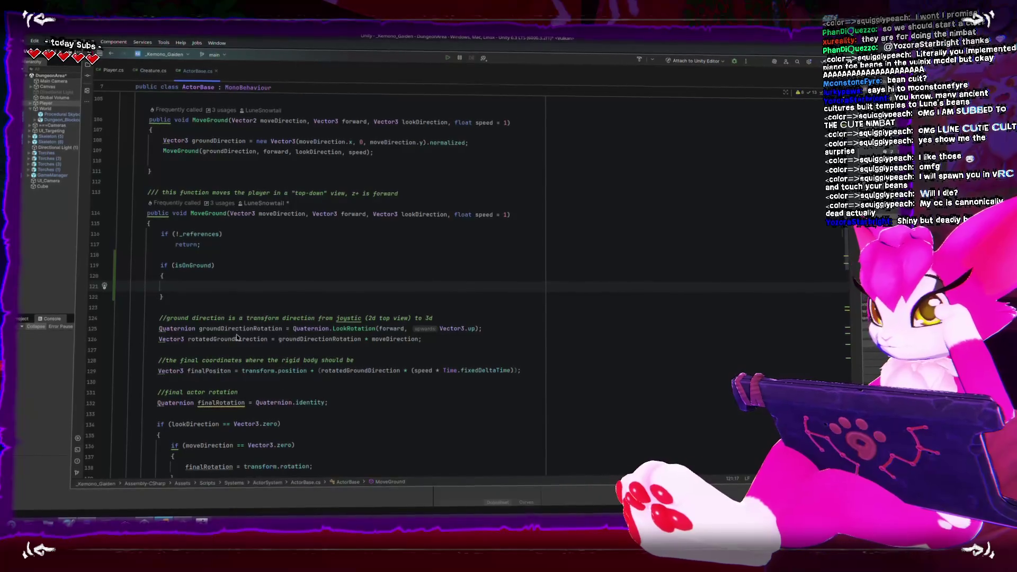
{"action": "left_click_drag", "start_coordinate": [164, 296], "coordinate": [113, 265]}
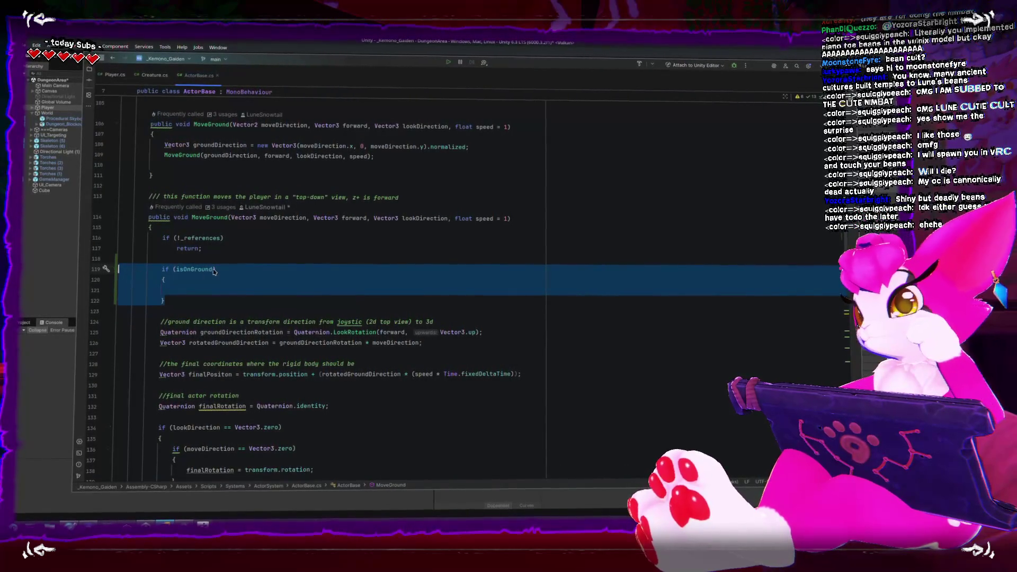
{"action": "left_click", "coordinate": [253, 282]}
Step: Delete the extra blank lines above the Move call and in LookTowards, then return to the game
{"action": "scroll", "coordinate": [254, 283], "scroll_direction": "up", "scroll_amount": 7}
{"action": "scroll", "coordinate": [252, 286], "scroll_direction": "down", "scroll_amount": 9}
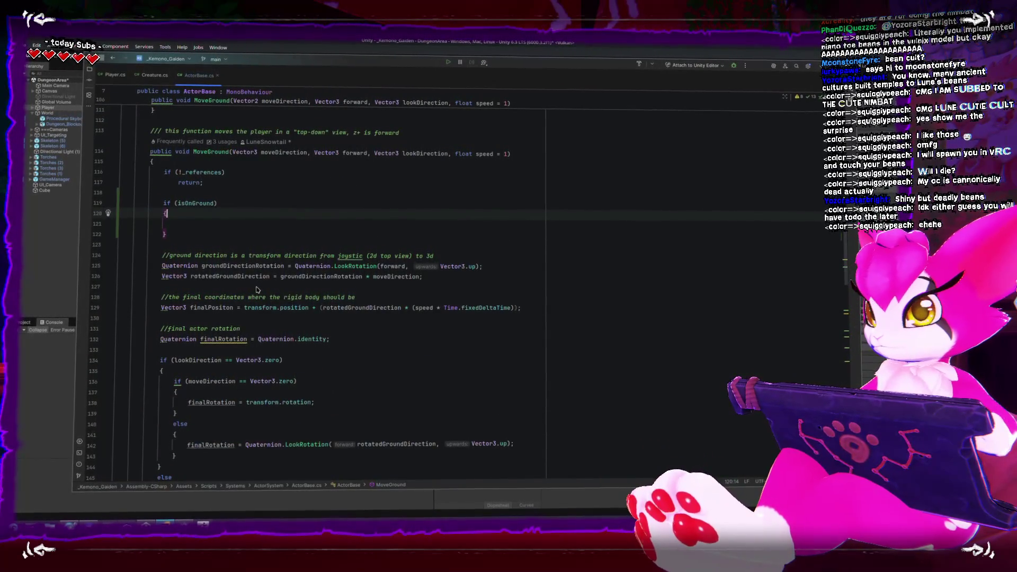
{"action": "scroll", "coordinate": [256, 290], "scroll_direction": "down", "scroll_amount": 3}
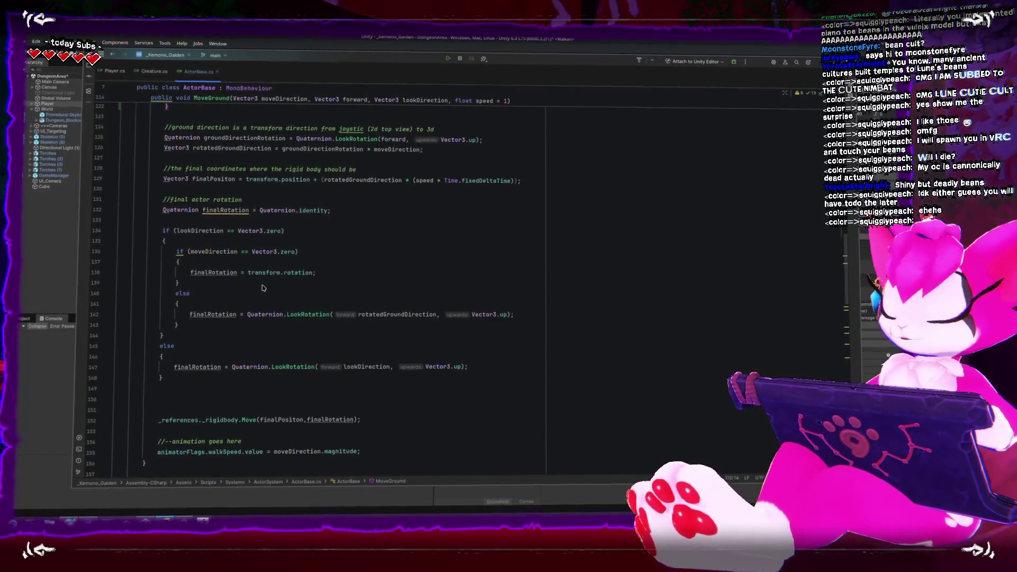
{"action": "scroll", "coordinate": [262, 289], "scroll_direction": "down", "scroll_amount": 3}
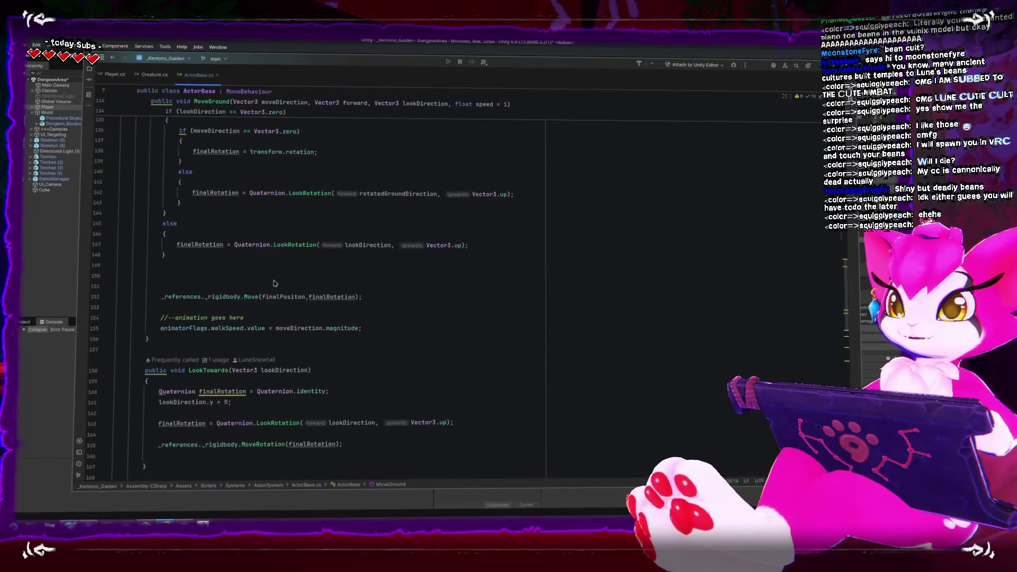
{"action": "left_click", "coordinate": [278, 285]}
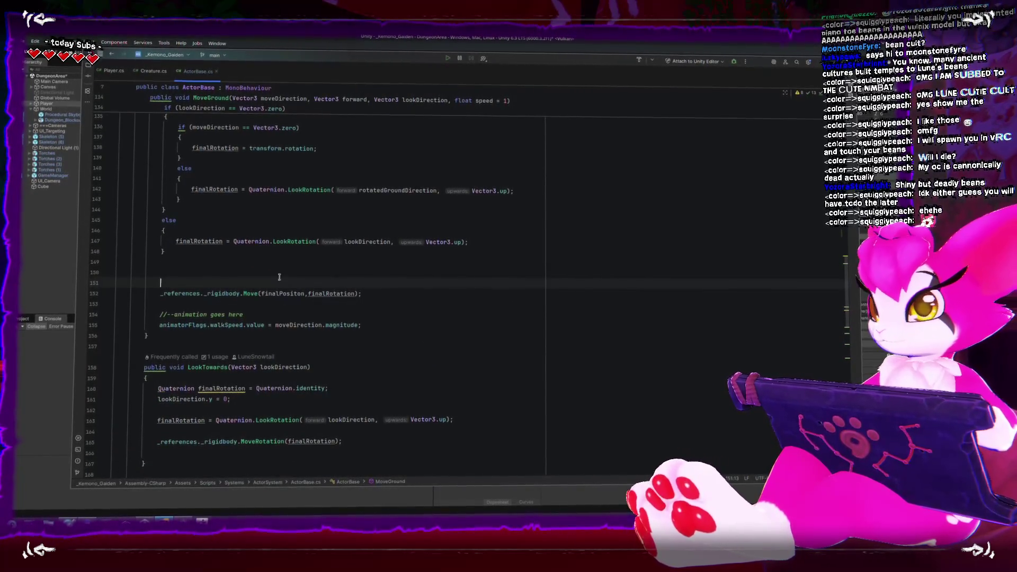
{"action": "key", "text": "BackSpace"}
{"action": "key", "text": "BackSpace"}
{"action": "key", "text": "Down"}
{"action": "key", "text": "Down"}
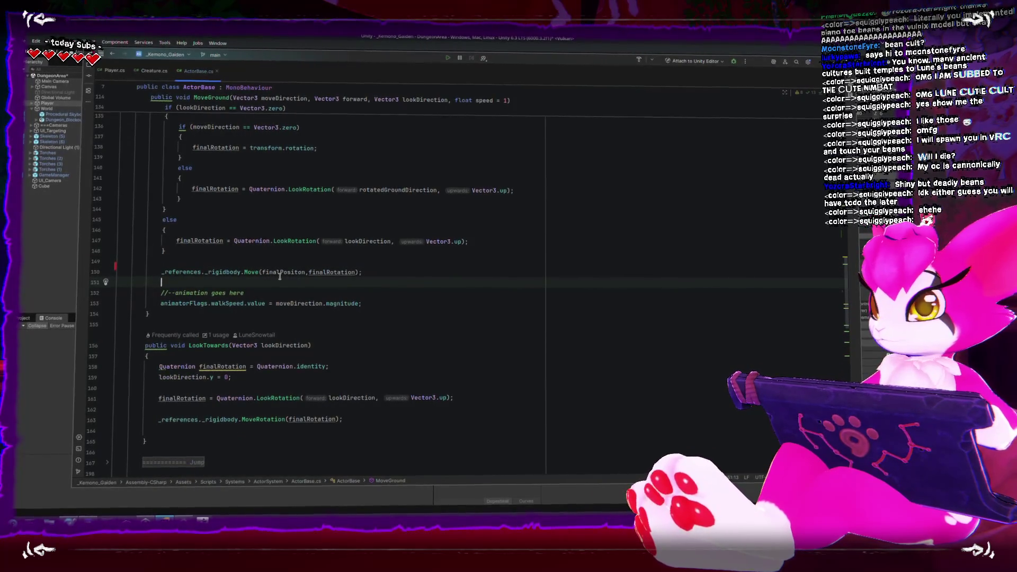
{"action": "left_click", "coordinate": [402, 431]}
{"action": "key", "text": "BackSpace"}
{"action": "scroll", "coordinate": [229, 281], "scroll_direction": "down", "scroll_amount": 9}
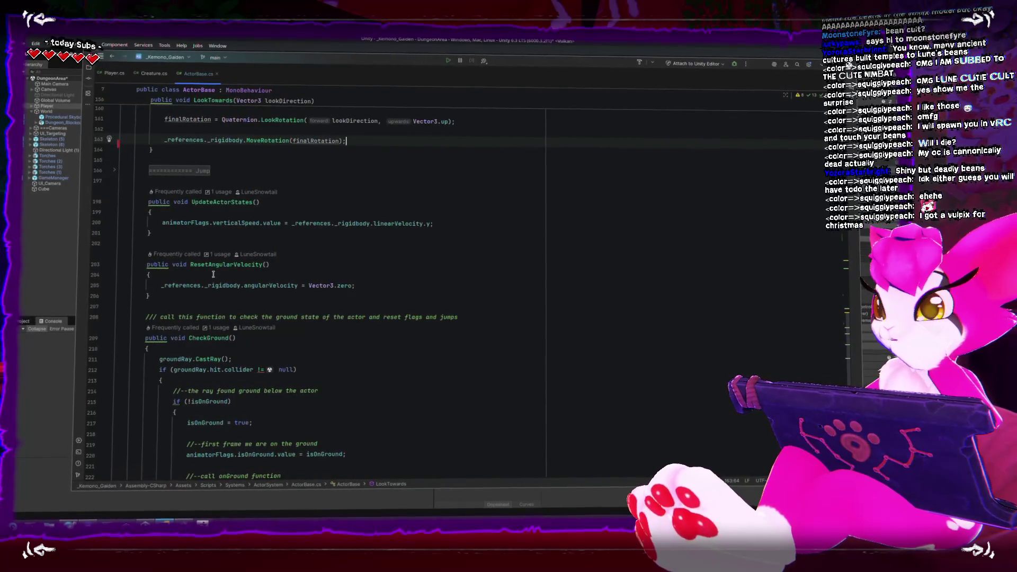
{"action": "key", "text": "alt+Tab"}
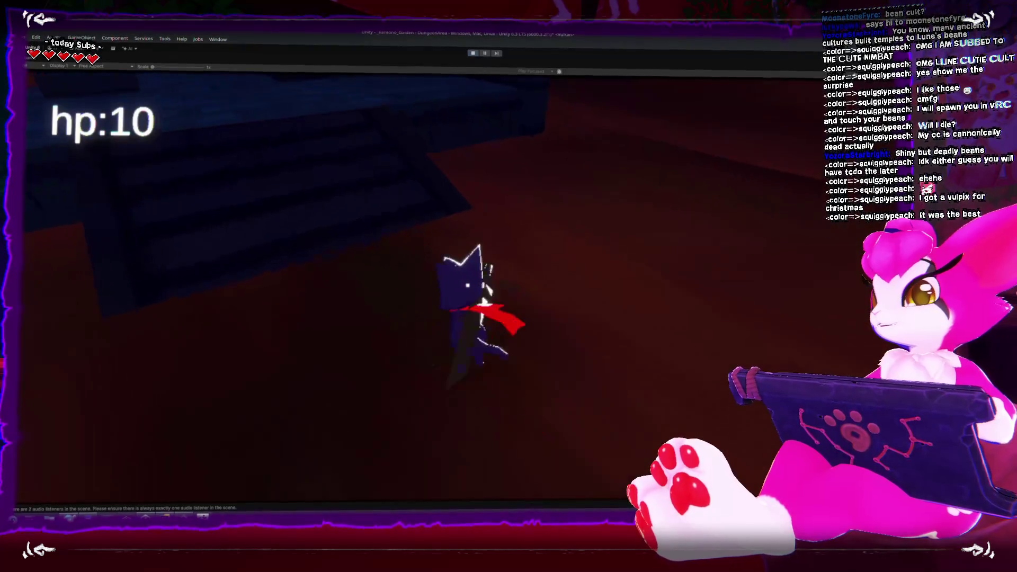
Step: Walk the cat with W down the corridor and across the slope, then restart from the Game Menu
{"action": "key", "text": "w"}
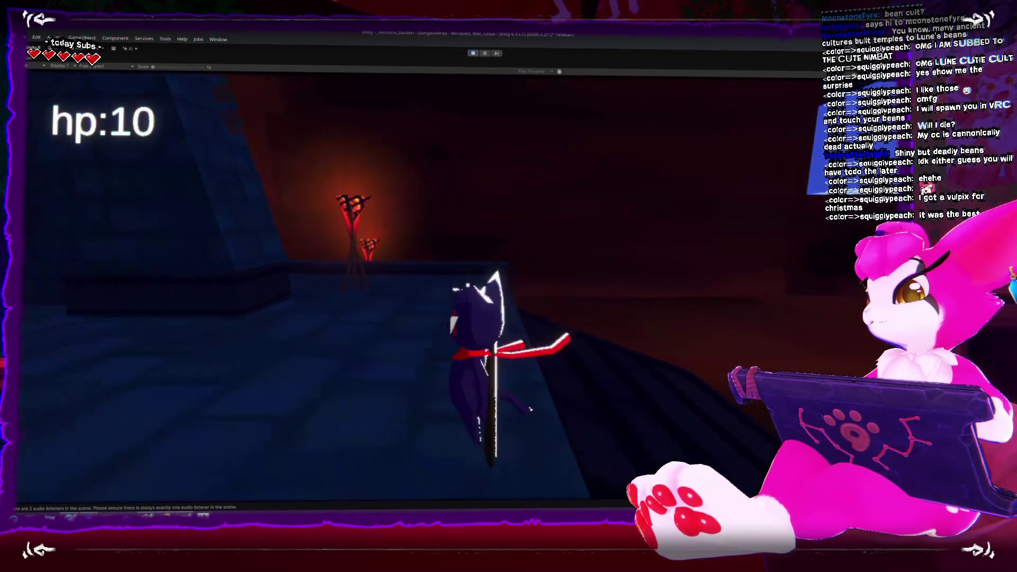
{"action": "key", "text": "w"}
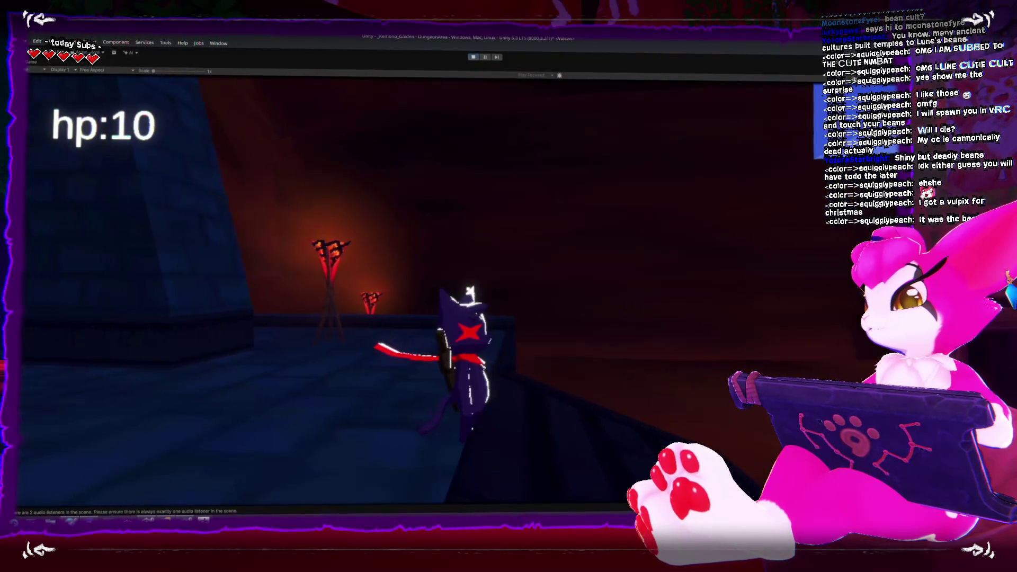
{"action": "key", "text": "w"}
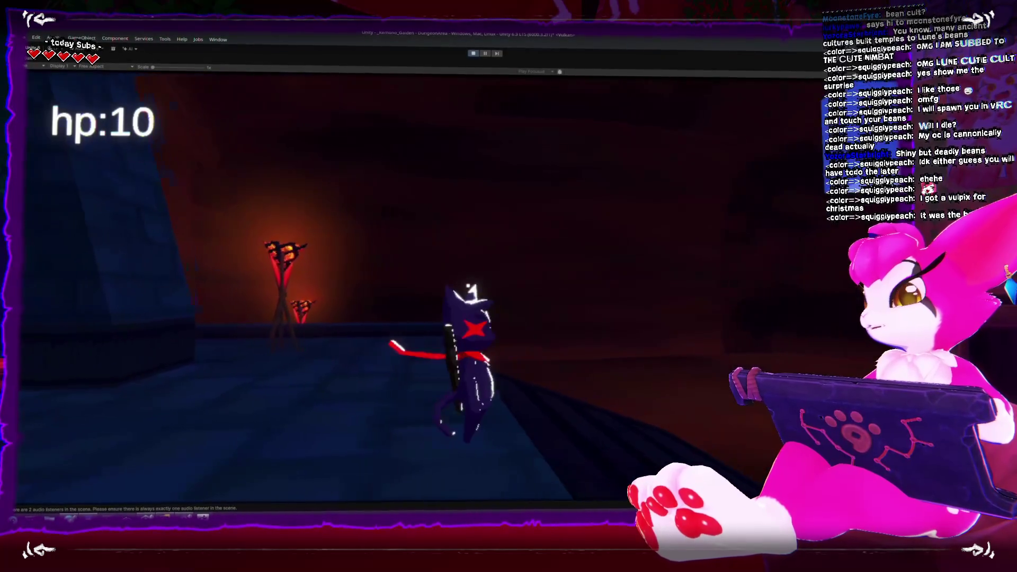
{"action": "key", "text": "w"}
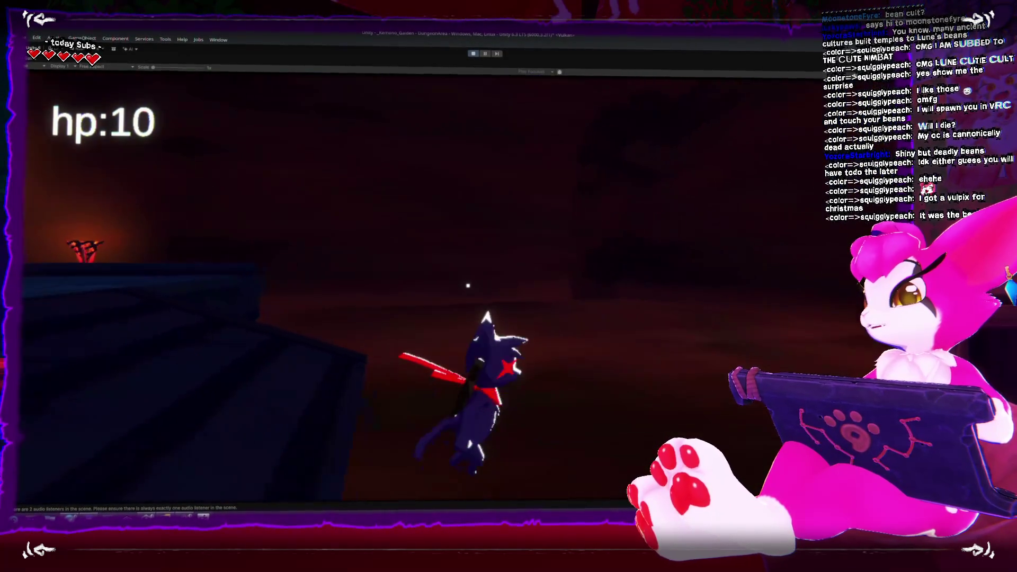
{"action": "key", "text": "w"}
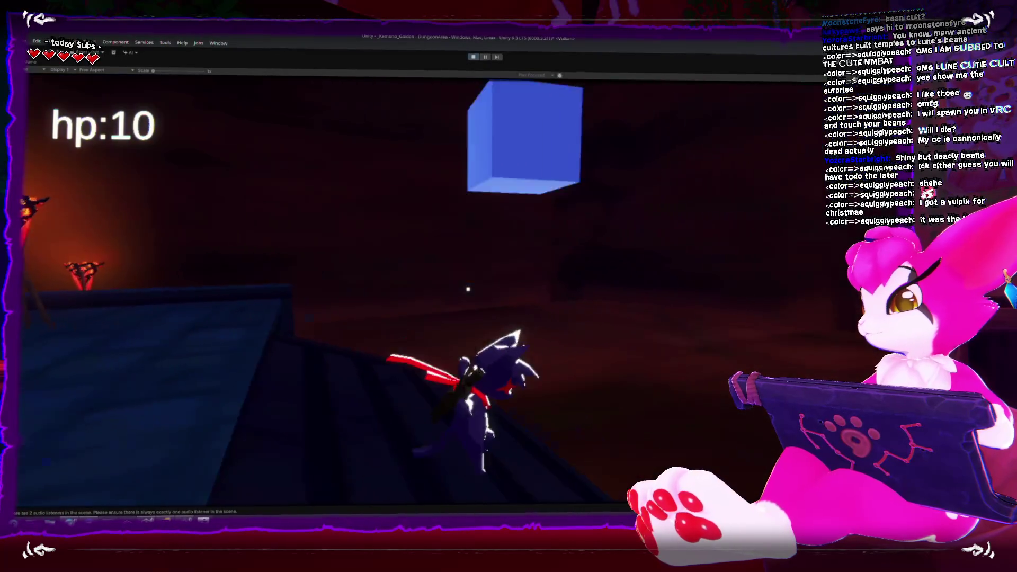
{"action": "key", "text": "w"}
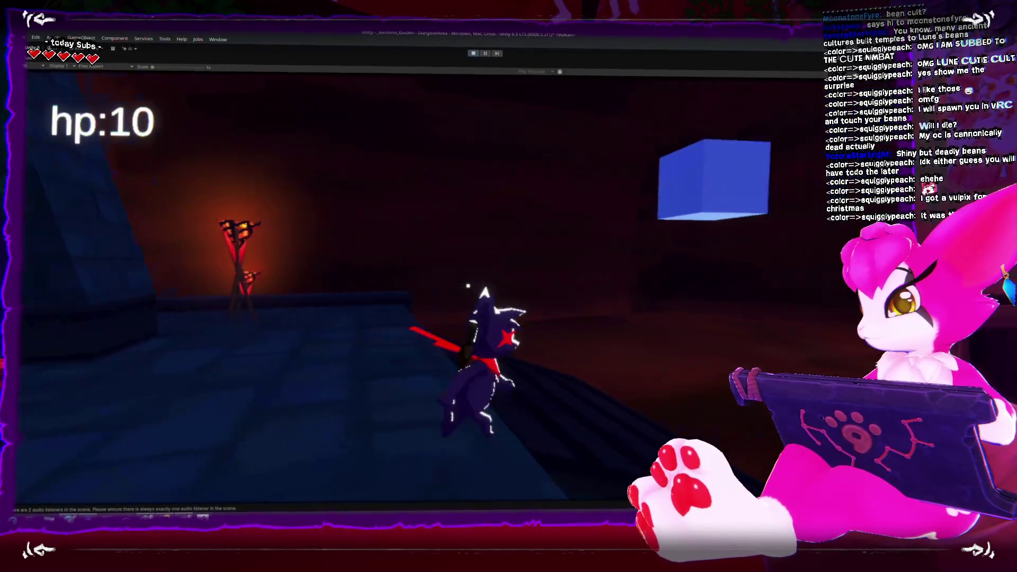
{"action": "key", "text": "w"}
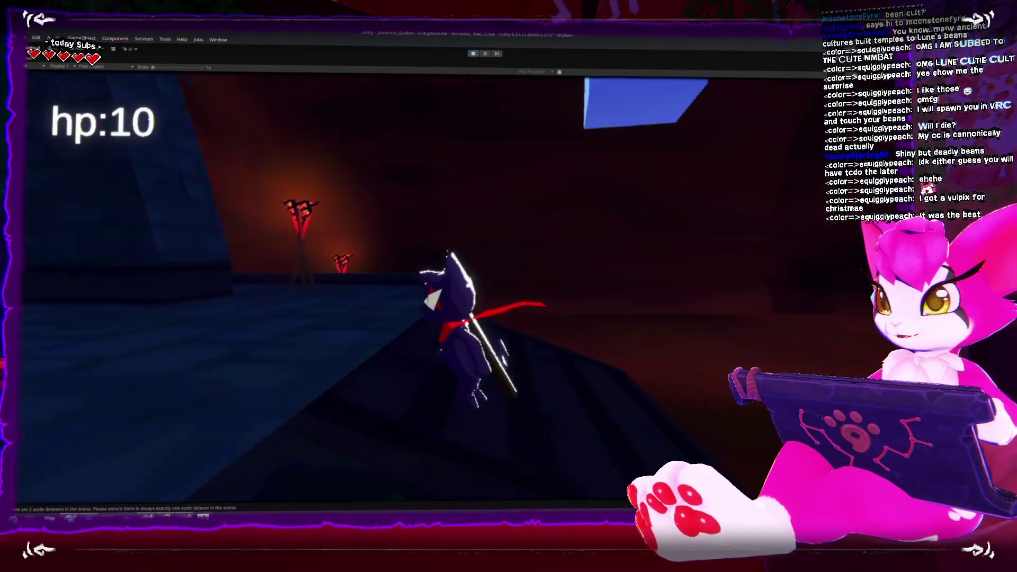
{"action": "key", "text": "w"}
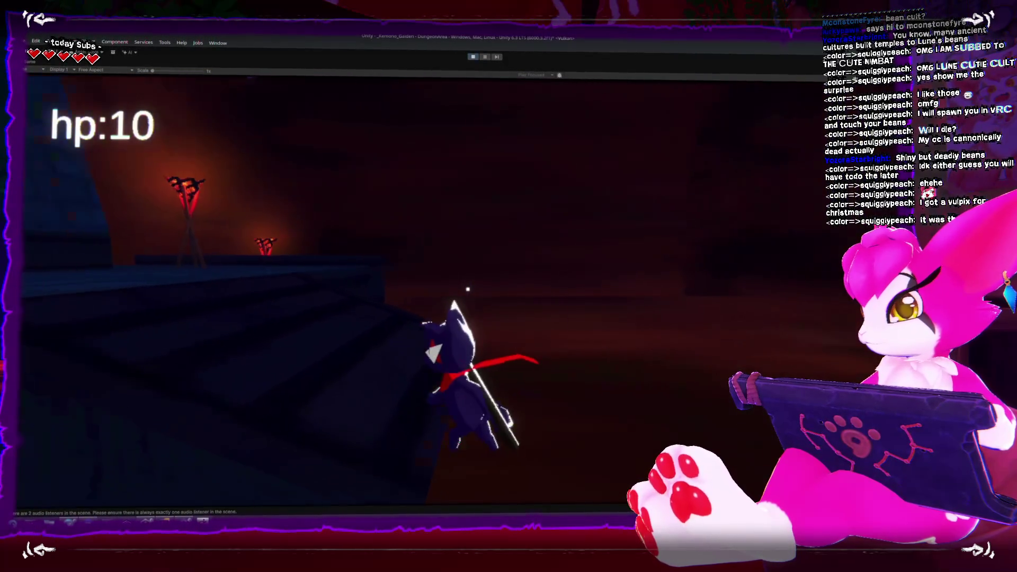
{"action": "key", "text": "w"}
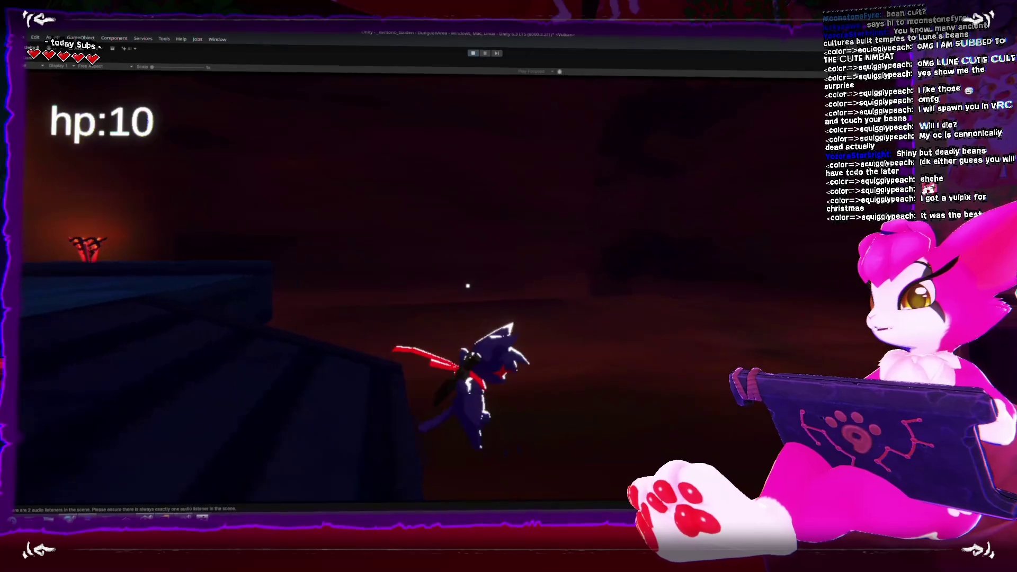
{"action": "key", "text": "Escape"}
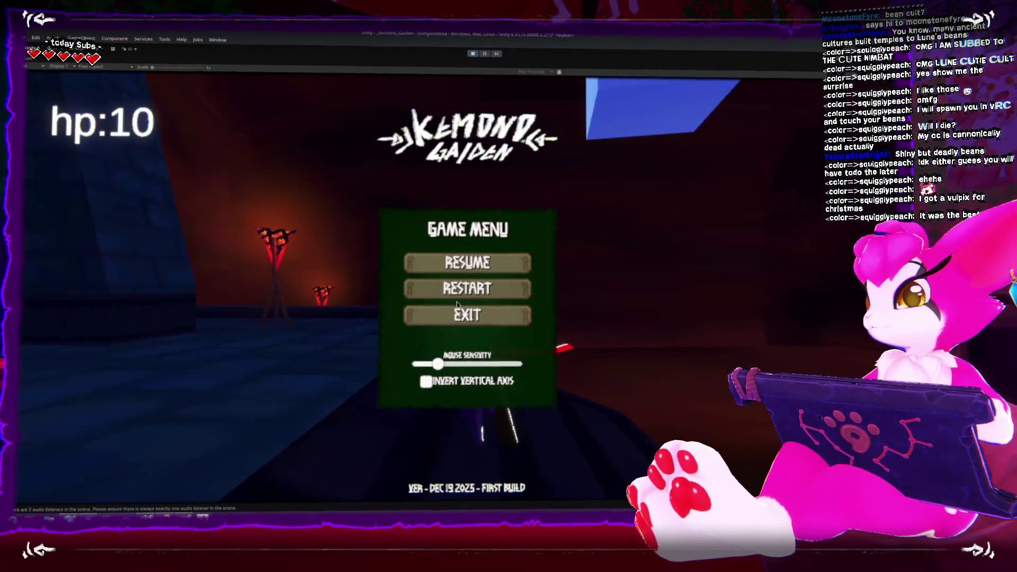
{"action": "left_click", "coordinate": [463, 317]}
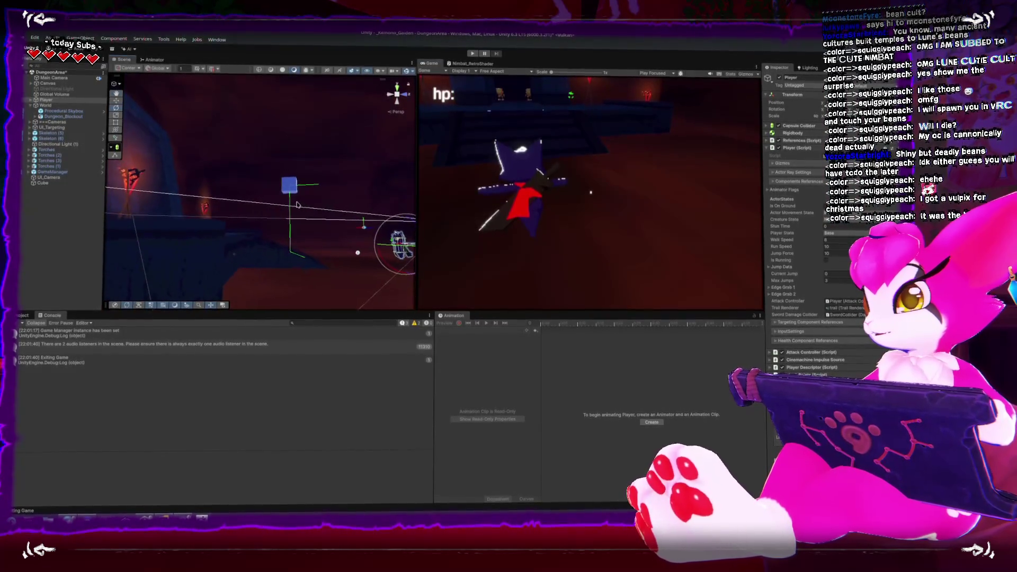
Step: Re-angle and zoom the Scene view to frame the blue cube above the slope
{"action": "mouse_move", "coordinate": [298, 198]}
{"action": "left_mouse_down"}
{"action": "mouse_move", "coordinate": [346, 284]}
{"action": "mouse_move", "coordinate": [318, 254]}
{"action": "left_mouse_up"}
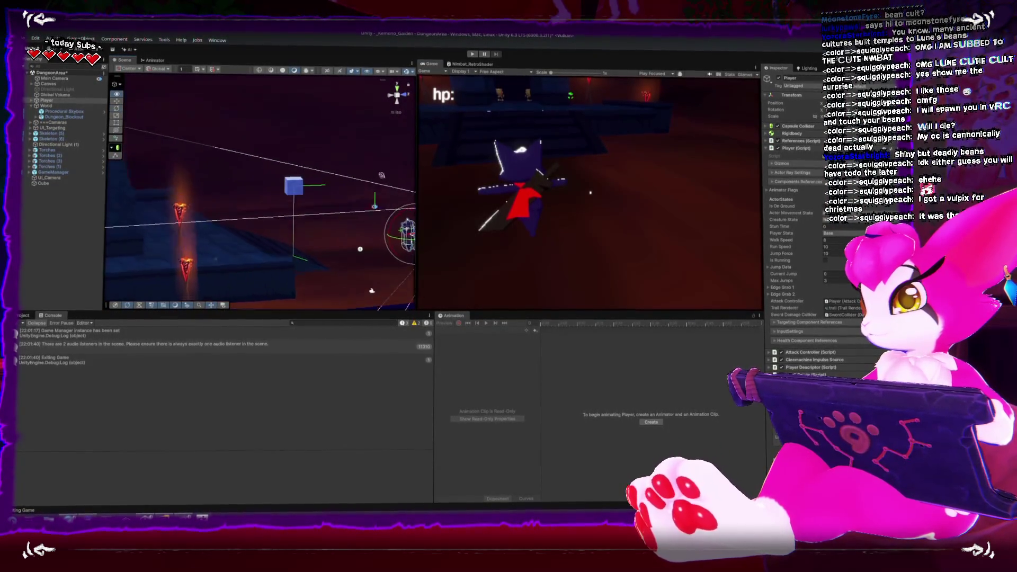
{"action": "left_click_drag", "start_coordinate": [286, 229], "coordinate": [215, 217]}
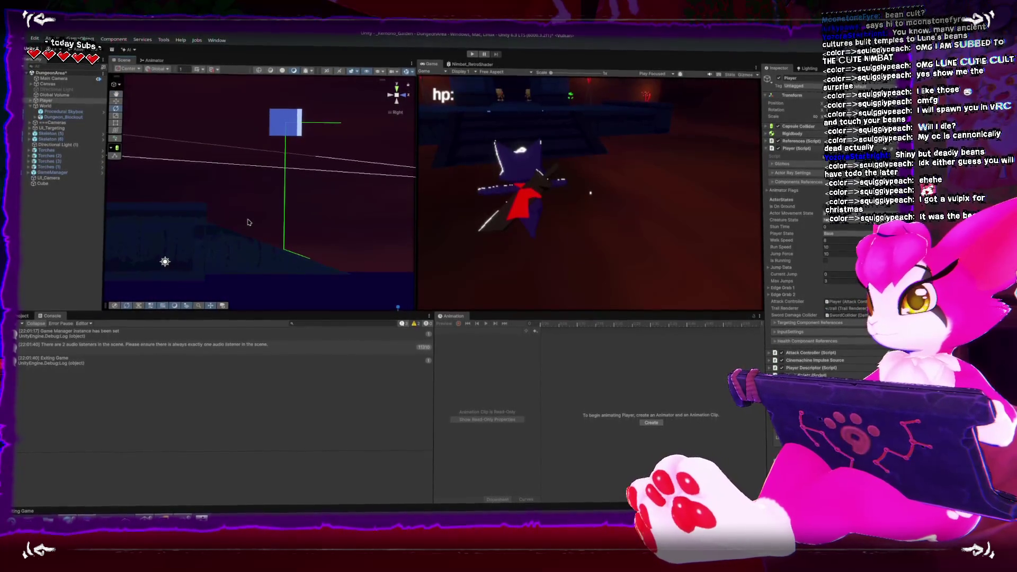
{"action": "scroll", "coordinate": [288, 226], "scroll_direction": "down", "scroll_amount": 4}
{"action": "scroll", "coordinate": [291, 223], "scroll_direction": "up", "scroll_amount": 3}
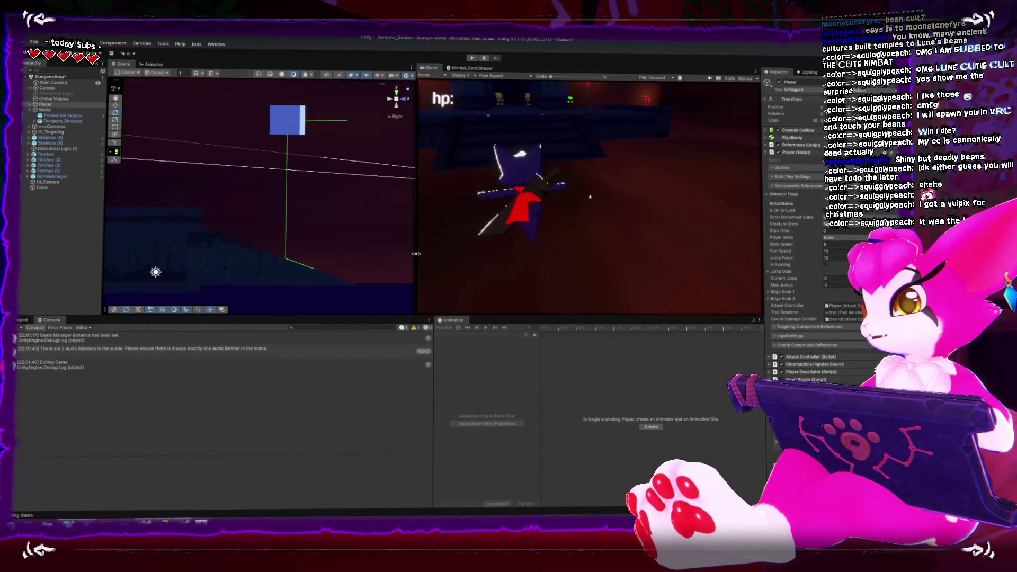
Step: Enlarge the Scene view panel and mark it as a region screenshot with Print Screen
{"action": "left_click_drag", "start_coordinate": [416, 99], "coordinate": [491, 98]}
{"action": "left_click_drag", "start_coordinate": [416, 313], "coordinate": [417, 360]}
{"action": "key", "text": "Print"}
{"action": "mouse_move", "coordinate": [135, 114]}
{"action": "left_mouse_down"}
{"action": "mouse_move", "coordinate": [480, 360]}
{"action": "mouse_move", "coordinate": [470, 363]}
{"action": "left_mouse_up"}
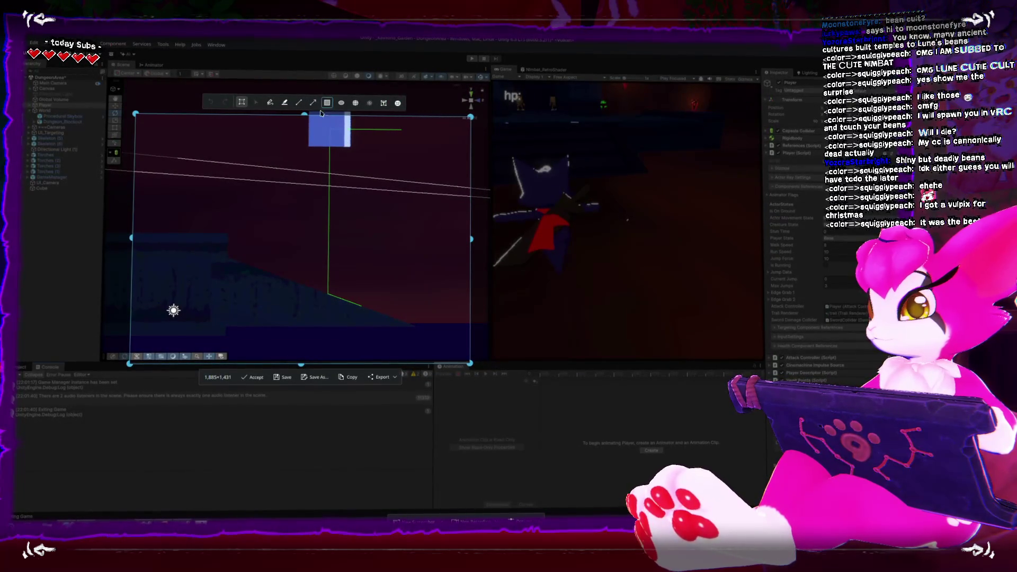
Step: Accept the captured region and start annotating the screenshot in Spectacle
{"action": "left_click", "coordinate": [346, 374]}
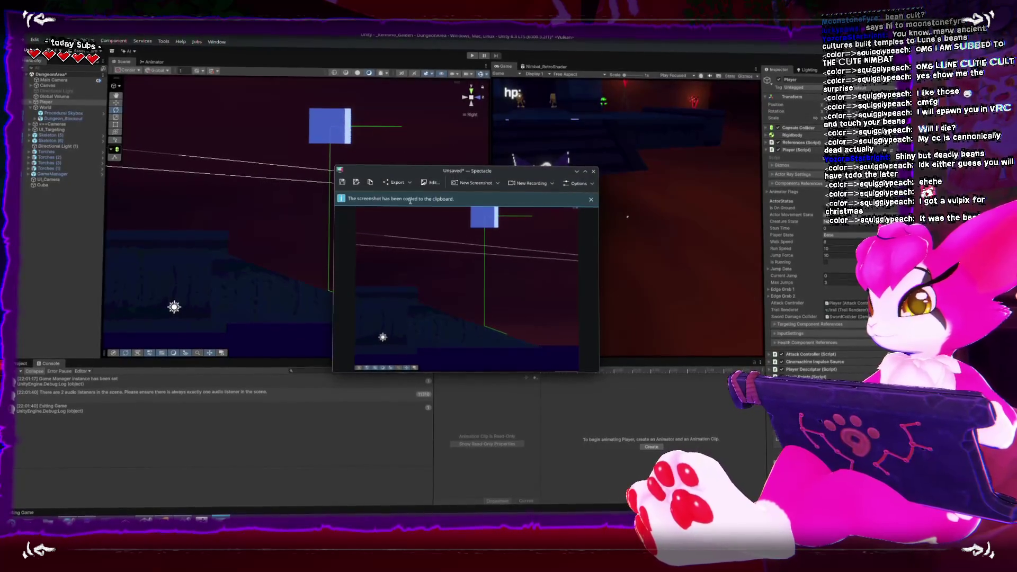
{"action": "left_click_drag", "start_coordinate": [666, 391], "coordinate": [539, 371]}
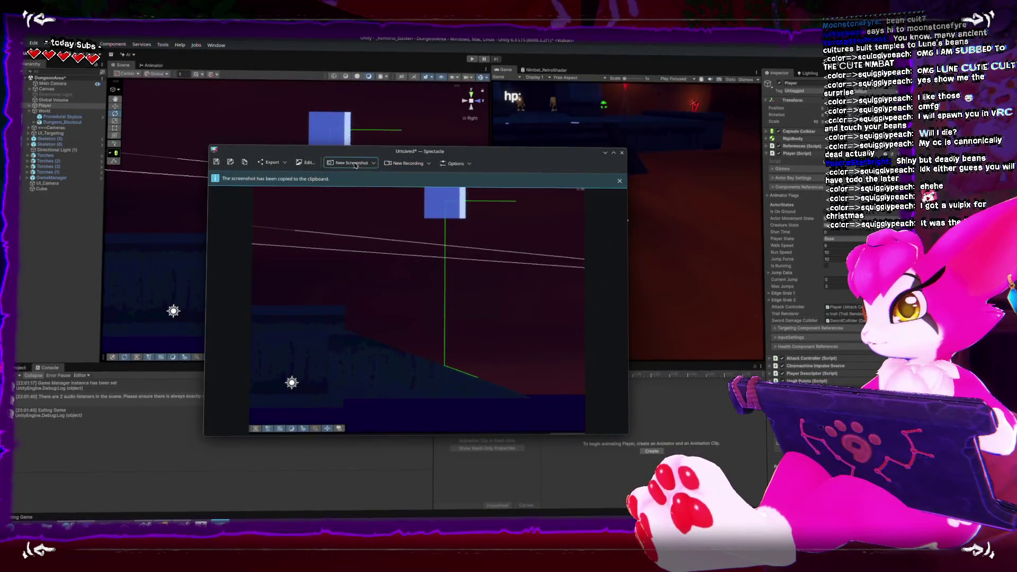
{"action": "left_click", "coordinate": [306, 162]}
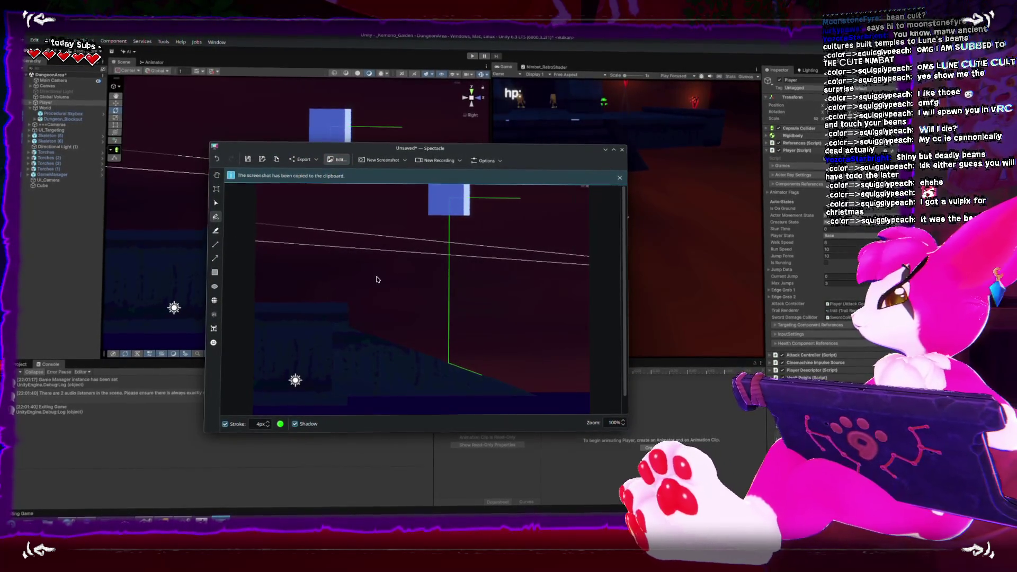
Step: In red, draw an oval around the character, a rightward arrow, and a path down the slope
{"action": "left_click", "coordinate": [280, 425]}
{"action": "left_click", "coordinate": [340, 258]}
{"action": "left_click", "coordinate": [340, 250]}
{"action": "left_click", "coordinate": [465, 370]}
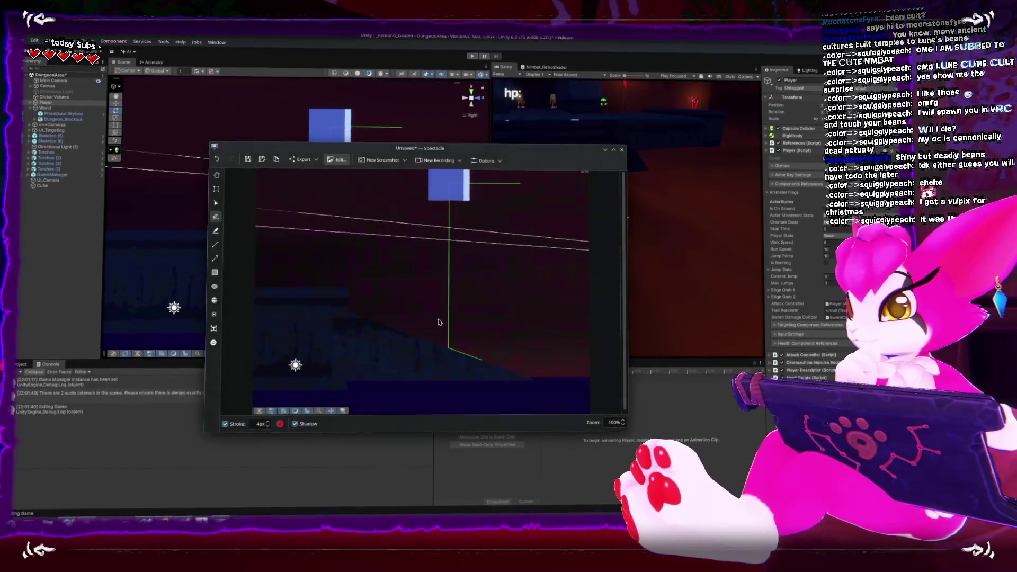
{"action": "left_click_drag", "start_coordinate": [400, 266], "coordinate": [387, 271]}
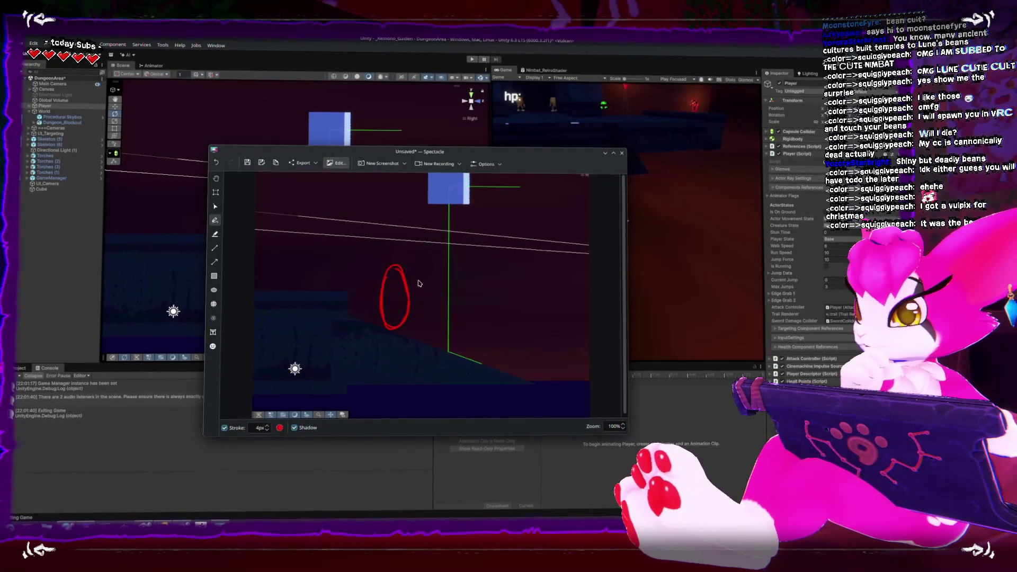
{"action": "left_click_drag", "start_coordinate": [401, 297], "coordinate": [432, 295]}
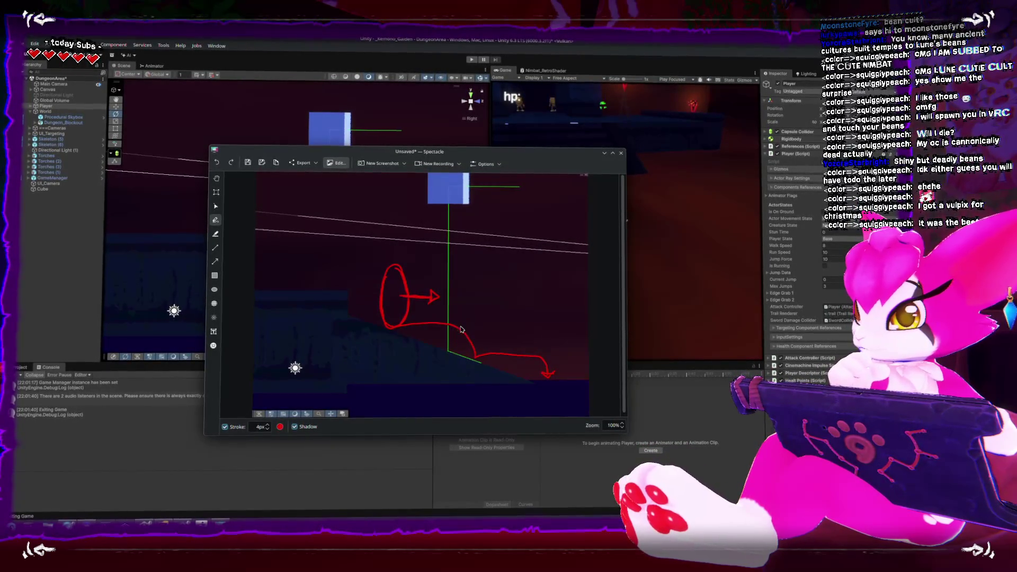
{"action": "left_click_drag", "start_coordinate": [458, 334], "coordinate": [462, 322]}
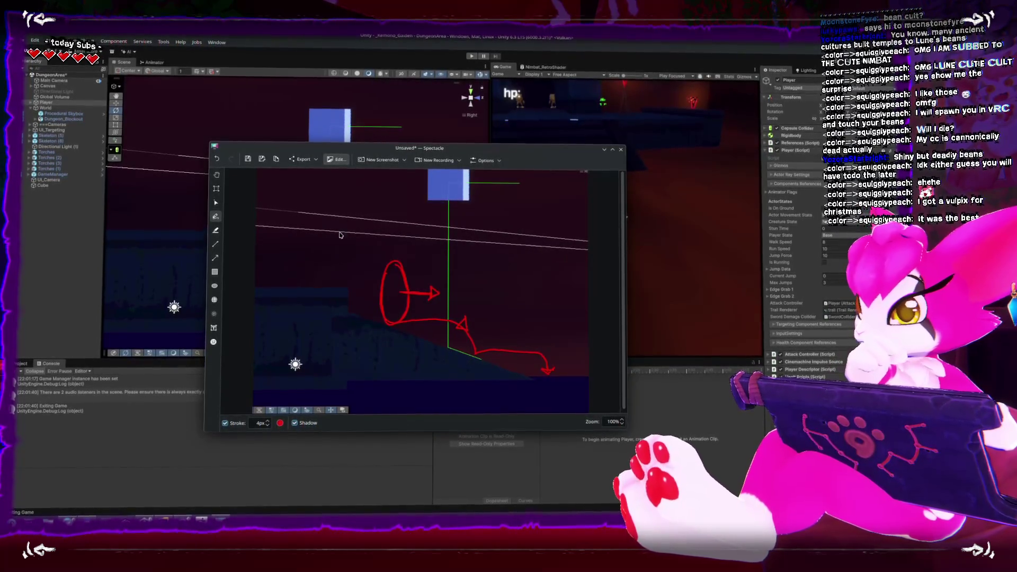
Step: Switch the stroke to lime green and draw two lines along the slope surface
{"action": "left_click", "coordinate": [281, 422]}
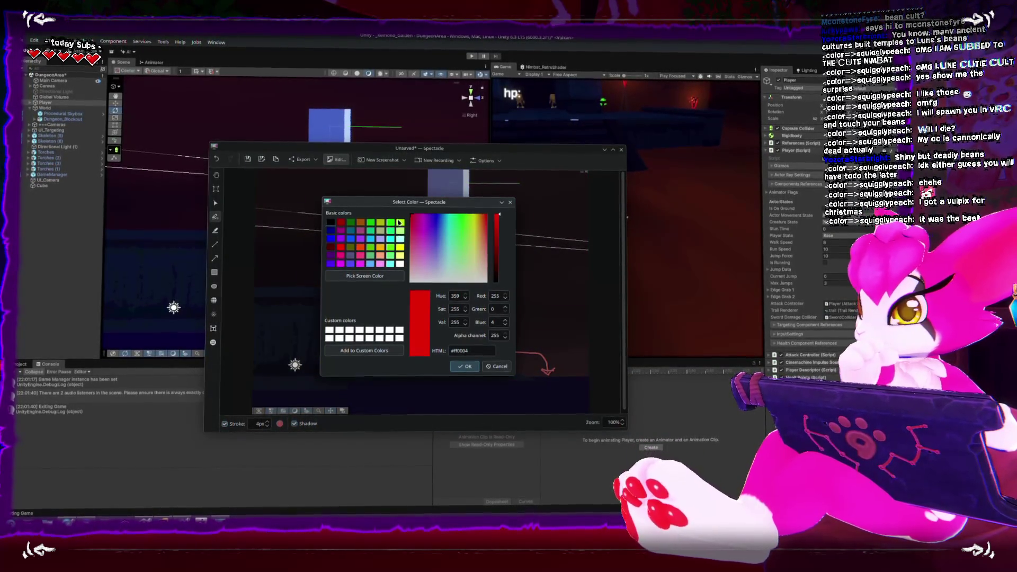
{"action": "left_click", "coordinate": [401, 220]}
{"action": "left_click", "coordinate": [467, 369]}
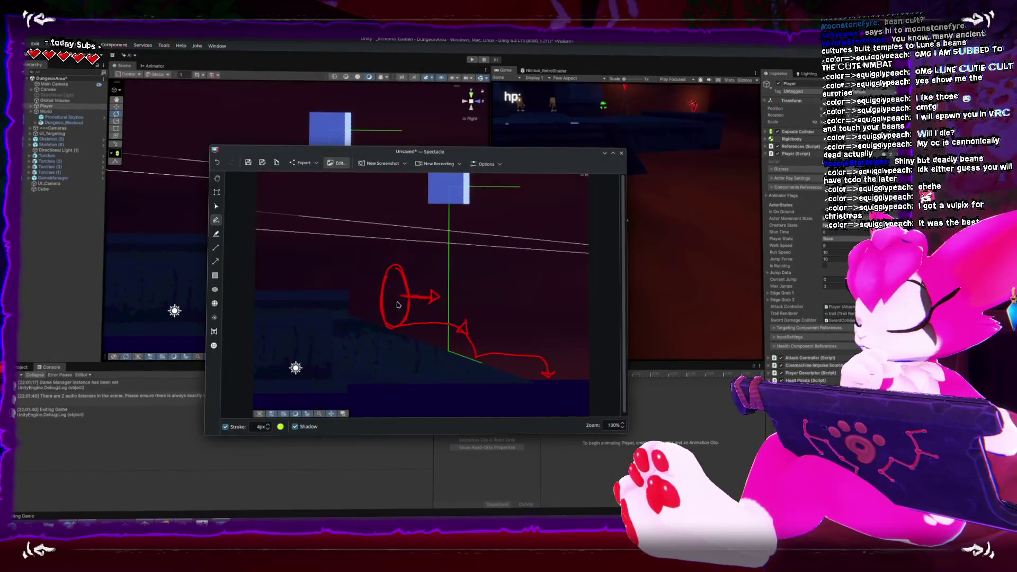
{"action": "left_click_drag", "start_coordinate": [351, 313], "coordinate": [484, 368]}
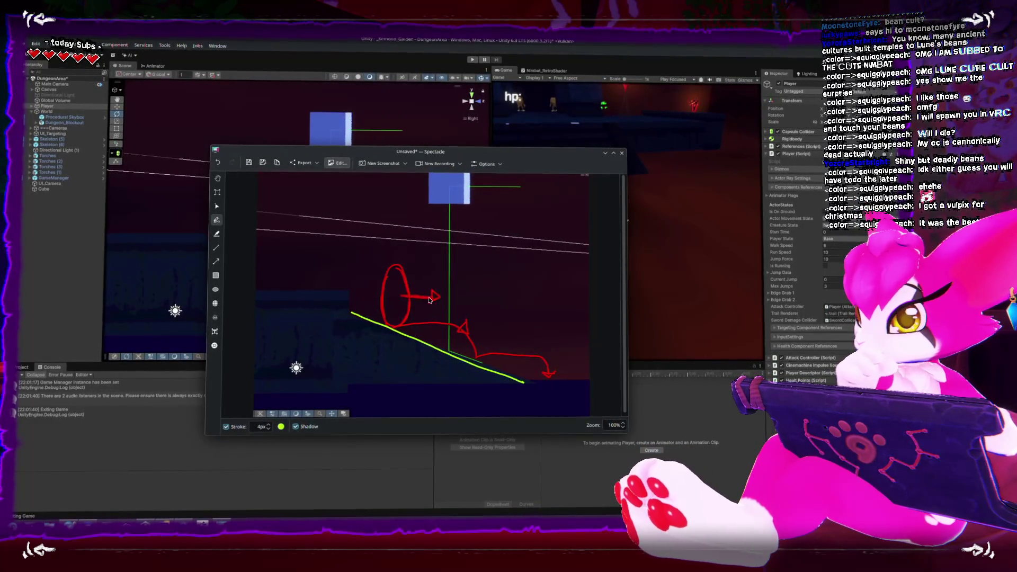
{"action": "left_click_drag", "start_coordinate": [397, 321], "coordinate": [428, 333]}
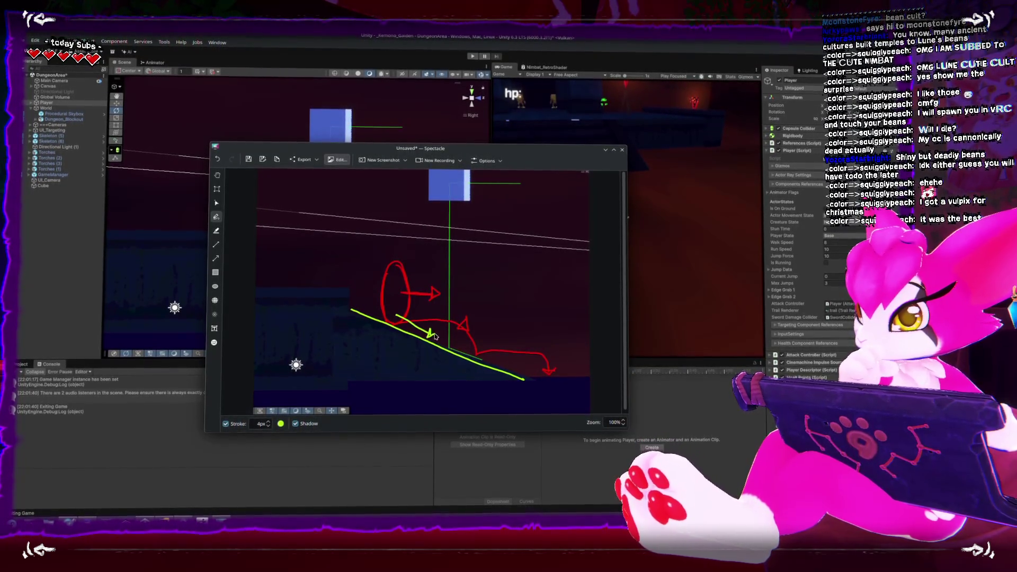
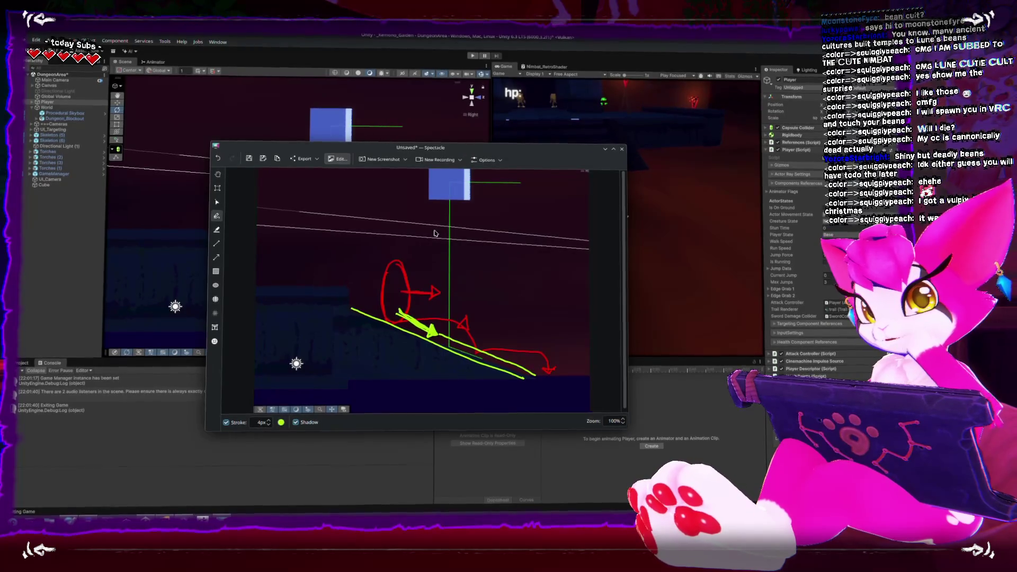
Step: Close the Spectacle window holding the annotated slope sketch
{"action": "left_click", "coordinate": [351, 37]}
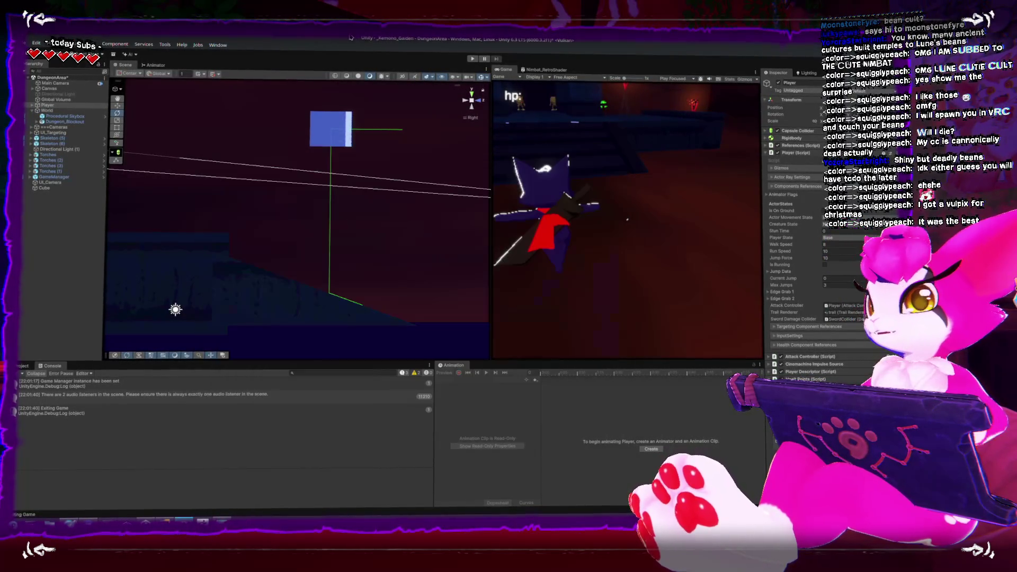
Step: Switch the Scene view to perspective, select the Cube and move it left
{"action": "left_click", "coordinate": [472, 98]}
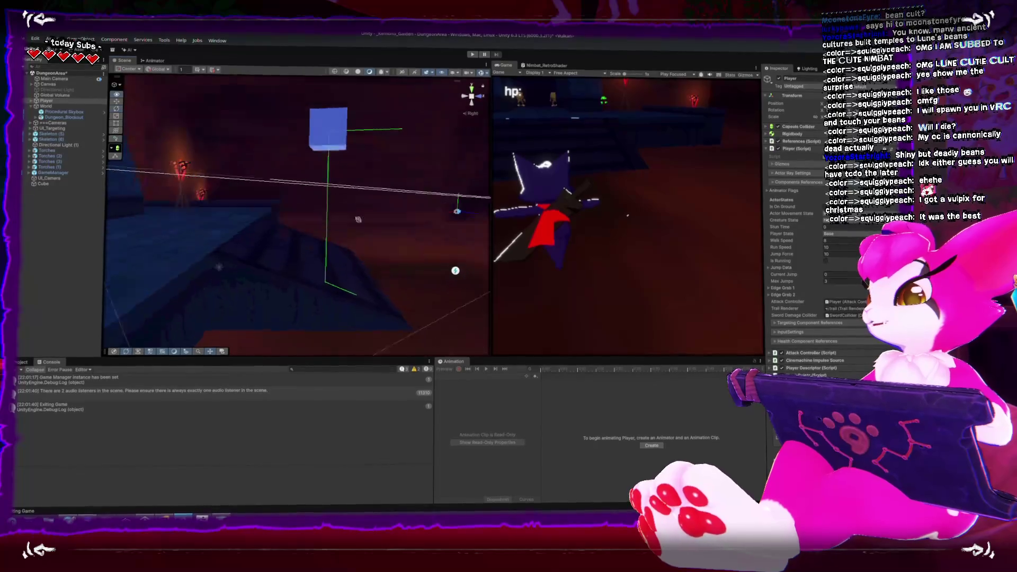
{"action": "left_click", "coordinate": [320, 160]}
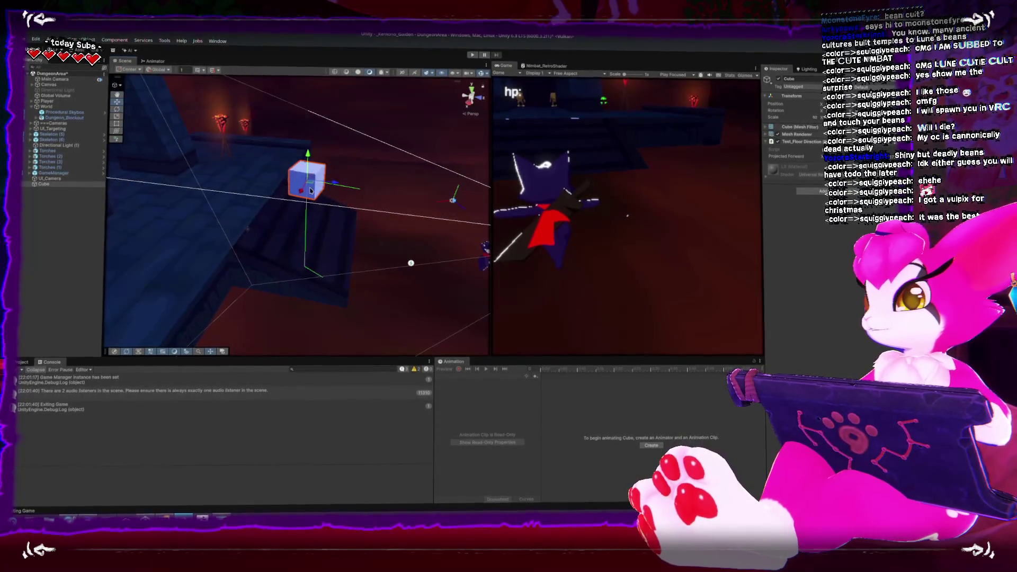
{"action": "left_click_drag", "start_coordinate": [297, 166], "coordinate": [253, 168]}
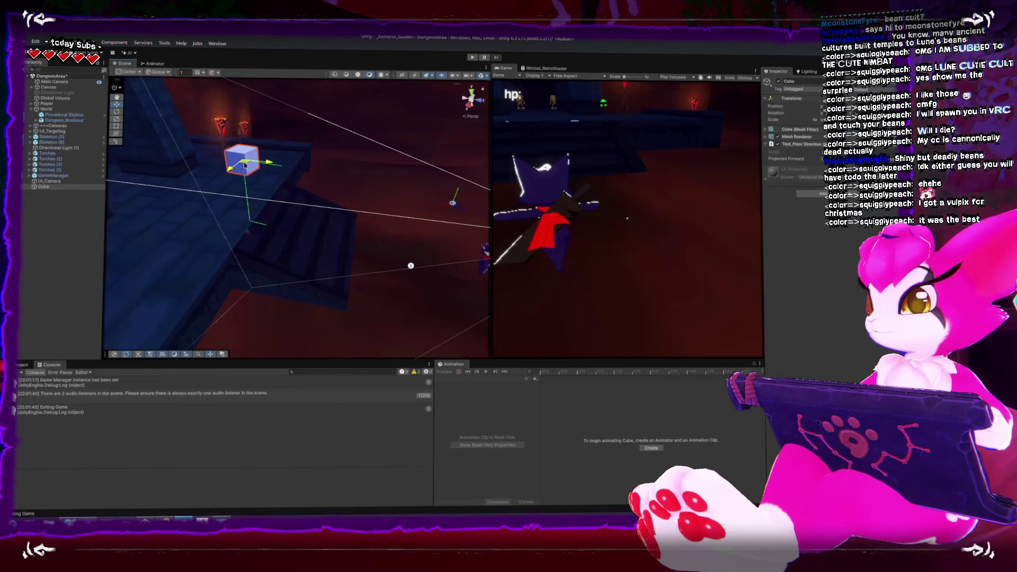
{"action": "mouse_move", "coordinate": [245, 166]}
{"action": "left_mouse_down"}
{"action": "mouse_move", "coordinate": [276, 198]}
{"action": "mouse_move", "coordinate": [282, 174]}
{"action": "left_mouse_up"}
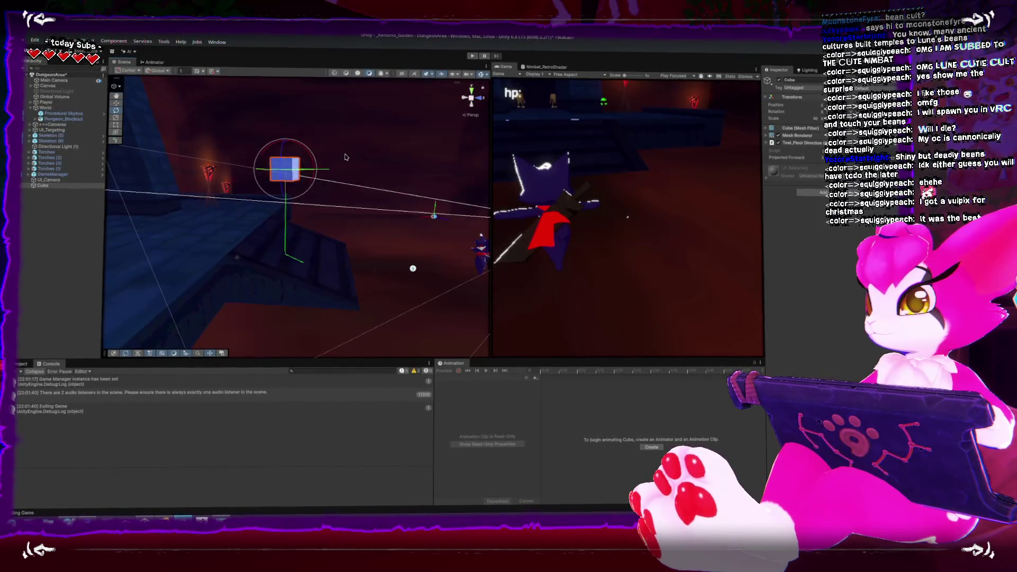
Step: Inspect the cube from several angles, then turn it slightly with the Rotate tool
{"action": "left_click_drag", "start_coordinate": [345, 157], "coordinate": [312, 179]}
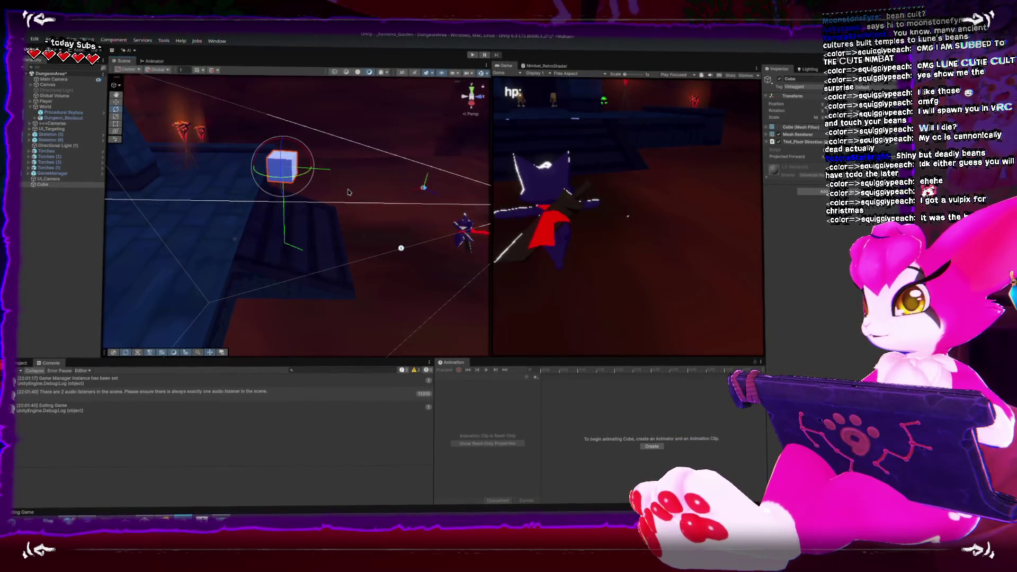
{"action": "left_click_drag", "start_coordinate": [385, 161], "coordinate": [225, 141]}
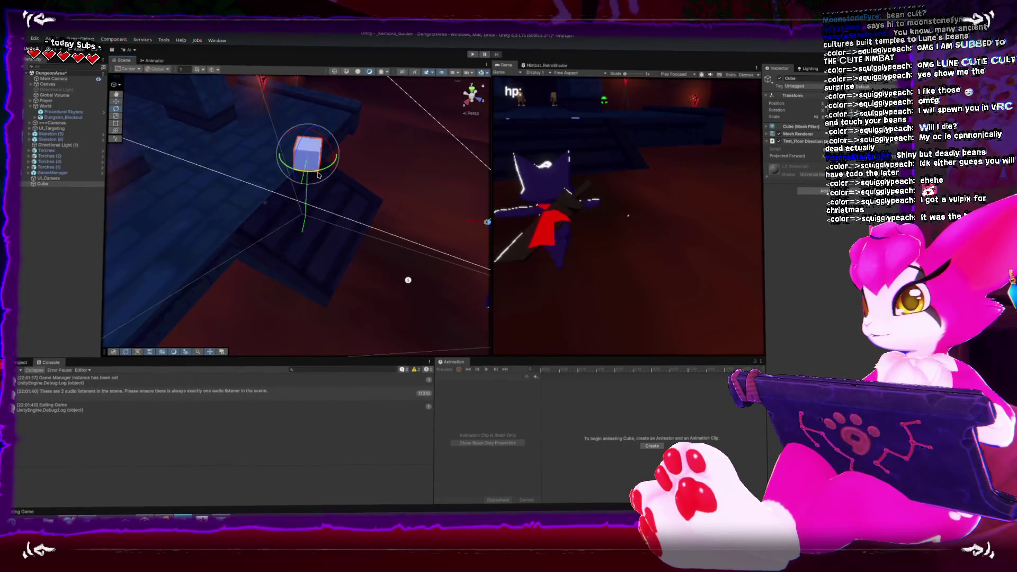
{"action": "mouse_move", "coordinate": [322, 181]}
{"action": "left_mouse_down"}
{"action": "mouse_move", "coordinate": [275, 226]}
{"action": "mouse_move", "coordinate": [339, 256]}
{"action": "mouse_move", "coordinate": [323, 198]}
{"action": "mouse_move", "coordinate": [257, 210]}
{"action": "mouse_move", "coordinate": [344, 226]}
{"action": "left_mouse_up"}
{"action": "mouse_move", "coordinate": [320, 266]}
{"action": "left_mouse_down"}
{"action": "mouse_move", "coordinate": [296, 313]}
{"action": "mouse_move", "coordinate": [371, 302]}
{"action": "mouse_move", "coordinate": [440, 223]}
{"action": "mouse_move", "coordinate": [416, 170]}
{"action": "mouse_move", "coordinate": [315, 190]}
{"action": "left_mouse_up"}
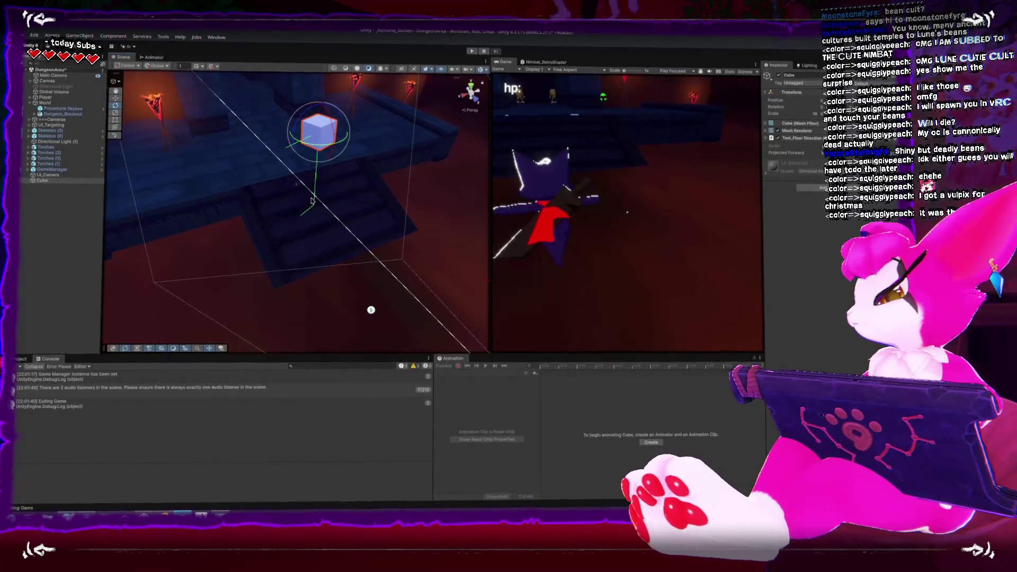
{"action": "mouse_move", "coordinate": [277, 242]}
{"action": "left_mouse_down"}
{"action": "mouse_move", "coordinate": [284, 274]}
{"action": "mouse_move", "coordinate": [290, 147]}
{"action": "left_mouse_up"}
{"action": "key", "text": "w"}
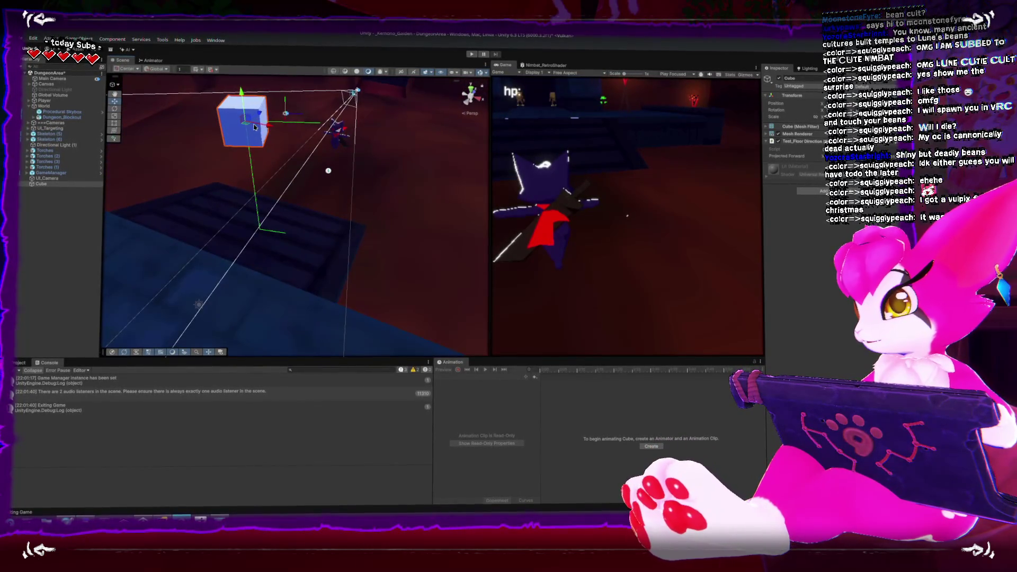
{"action": "key", "text": "e"}
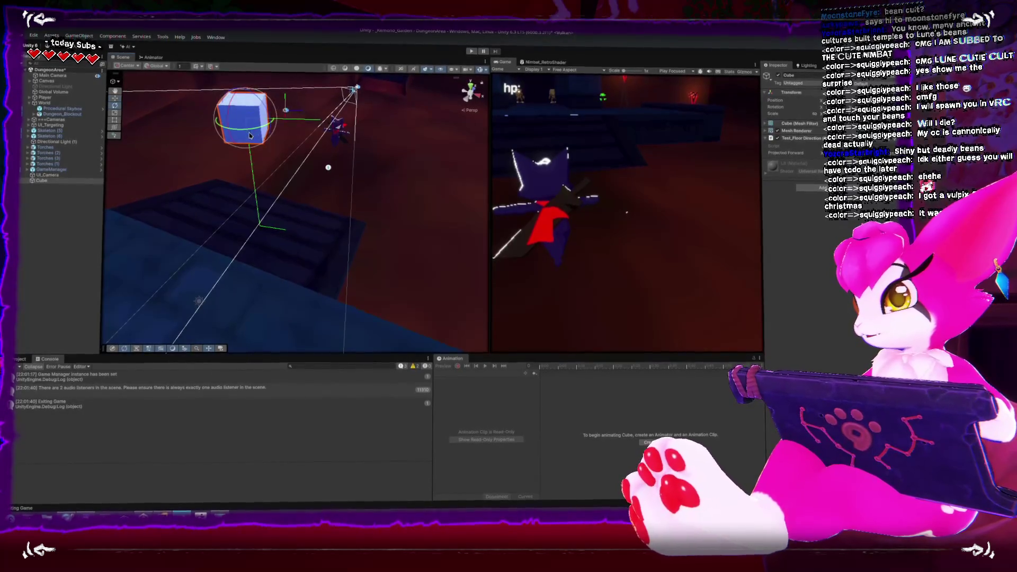
{"action": "mouse_move", "coordinate": [249, 131]}
{"action": "left_mouse_down"}
{"action": "mouse_move", "coordinate": [260, 134]}
{"action": "mouse_move", "coordinate": [258, 154]}
{"action": "mouse_move", "coordinate": [289, 206]}
{"action": "mouse_move", "coordinate": [365, 206]}
{"action": "left_mouse_up"}
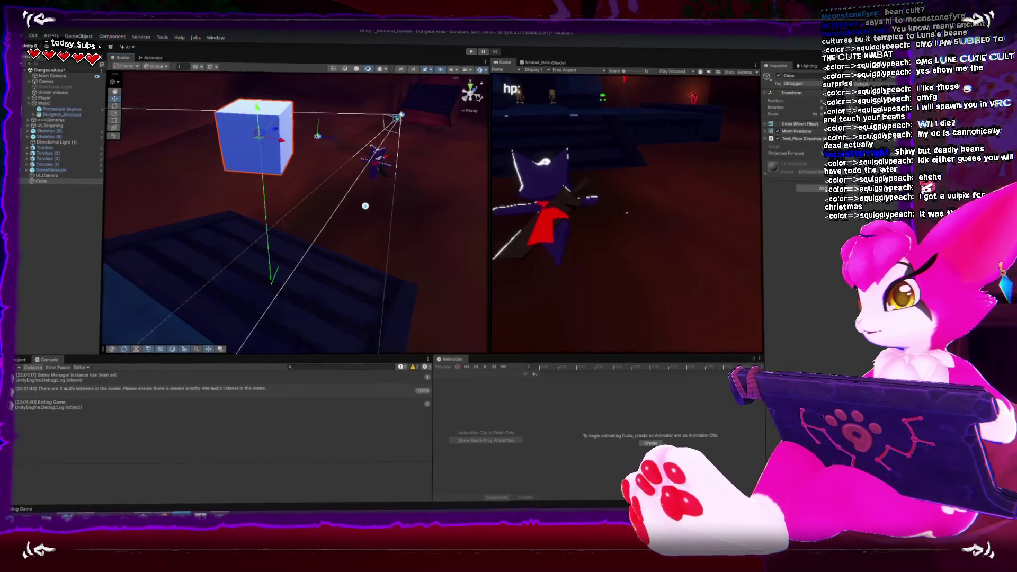
Step: Snap the Scene view back to the flat side view and bring Rider forward
{"action": "left_click", "coordinate": [475, 95]}
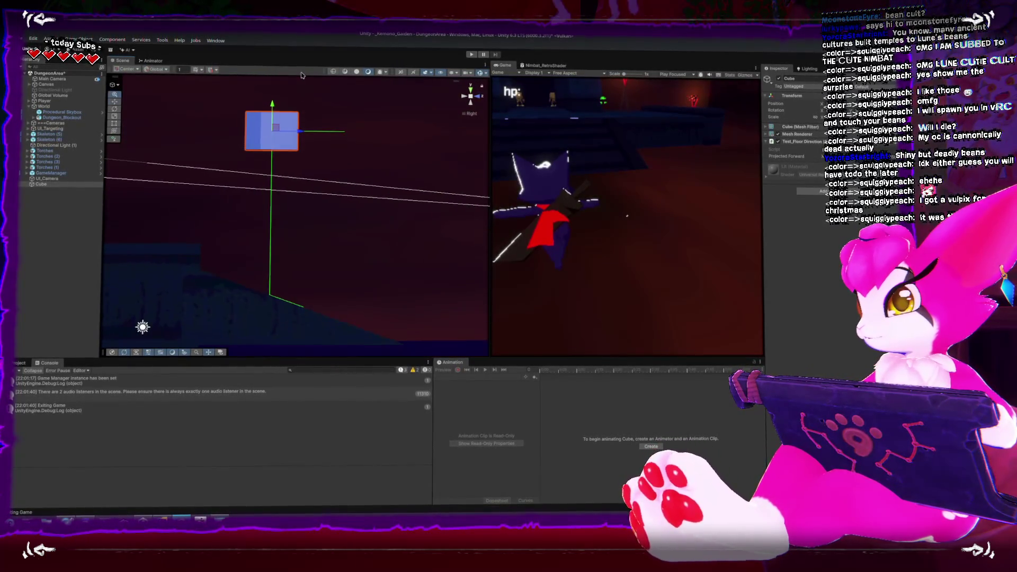
{"action": "scroll", "coordinate": [309, 285], "scroll_direction": "down", "scroll_amount": 2}
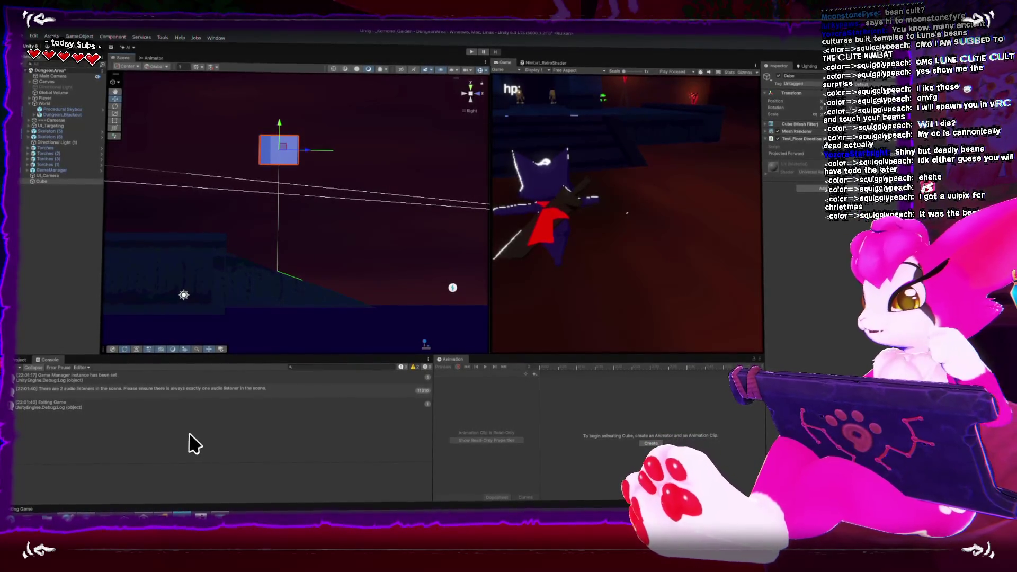
{"action": "left_click", "coordinate": [163, 517]}
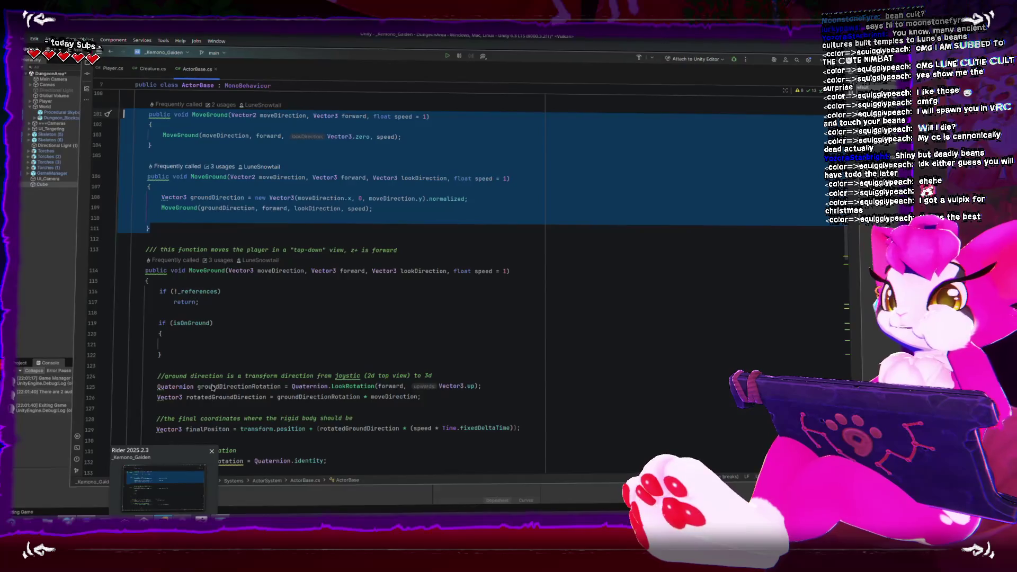
Step: Locate the empty line inside MoveGround's isOnGround block, checking where moveDirection is used
{"action": "left_click", "coordinate": [383, 332]}
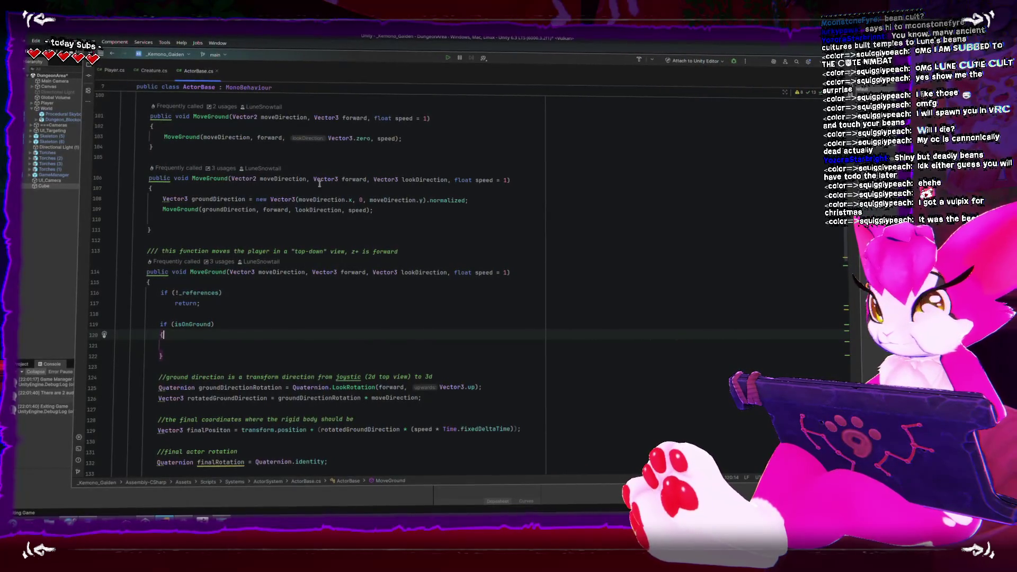
{"action": "scroll", "coordinate": [273, 296], "scroll_direction": "down", "scroll_amount": 2}
{"action": "left_click", "coordinate": [251, 279]}
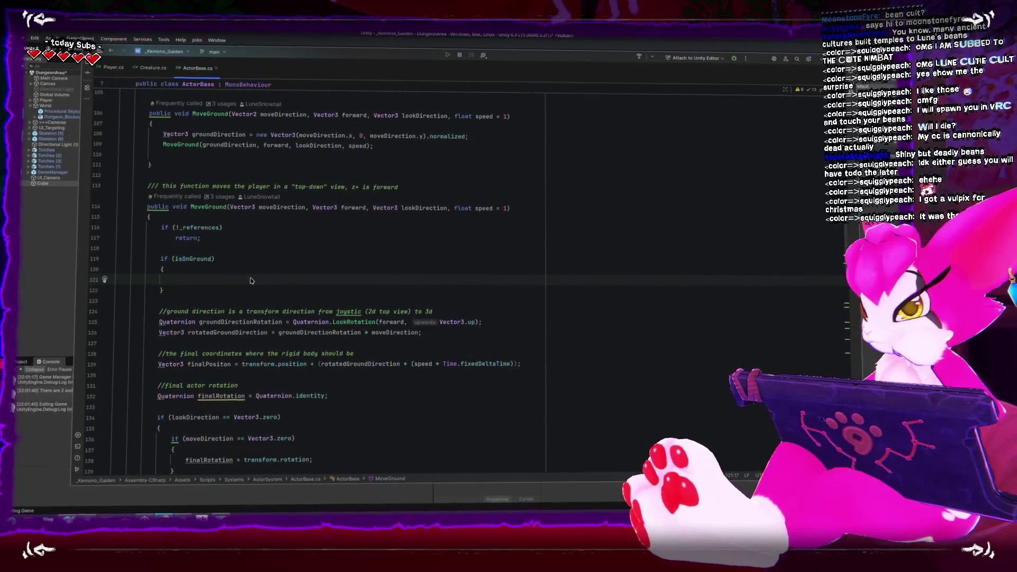
{"action": "scroll", "coordinate": [277, 292], "scroll_direction": "down", "scroll_amount": 2}
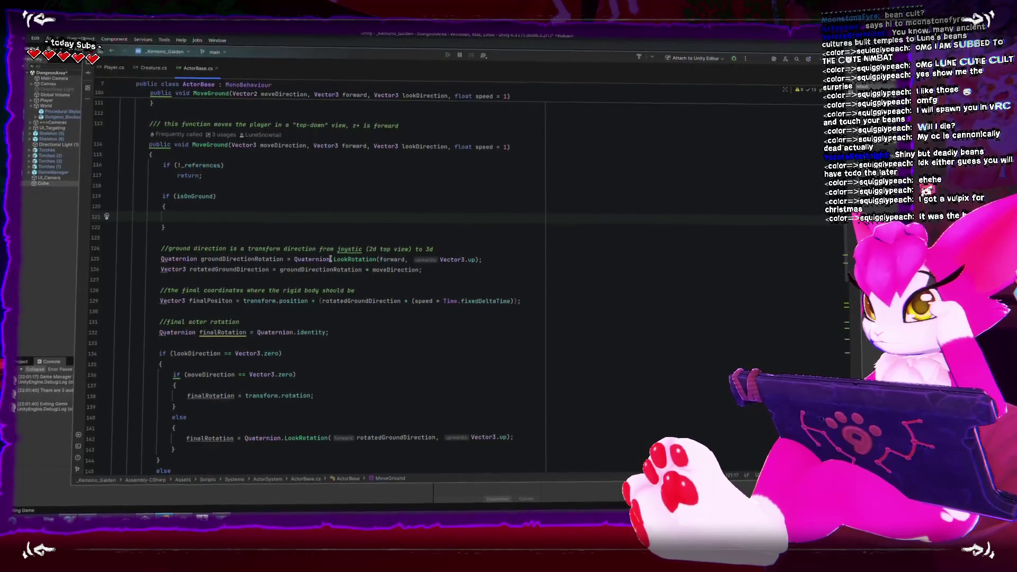
{"action": "left_click", "coordinate": [306, 146]}
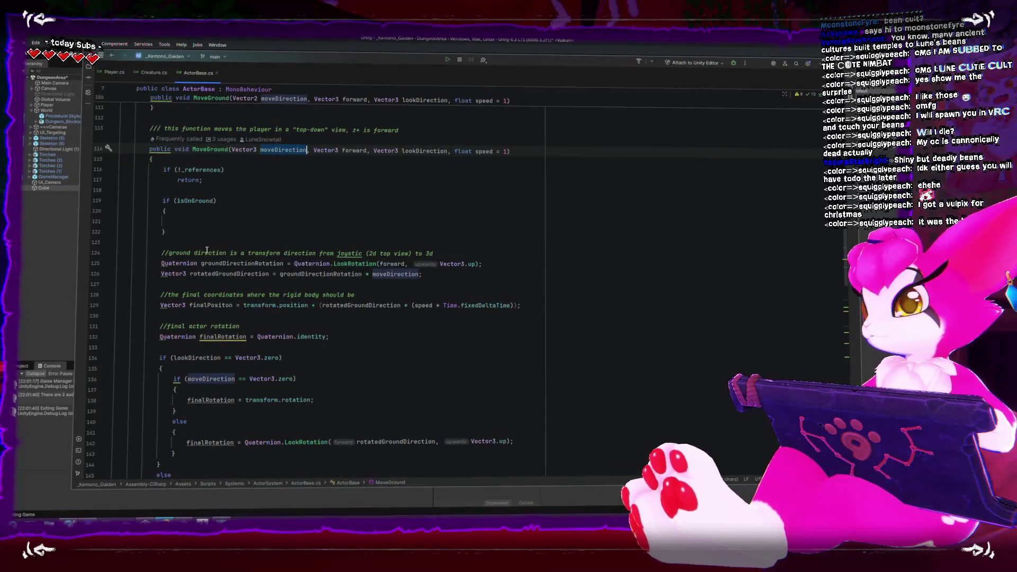
{"action": "left_click", "coordinate": [206, 223]}
Step: Write moveDirection = Vector3.ProjectOnPlane(moveDirection, Vector3.up) inside the isOnGround block
{"action": "type", "text": "moveDirection"}
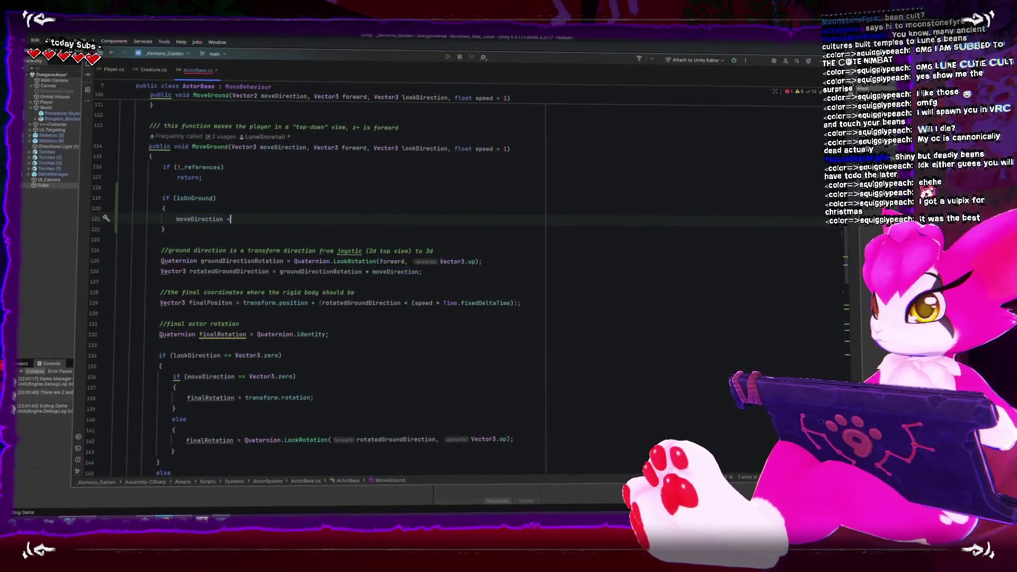
{"action": "type", "text": " = Vectpr3"}
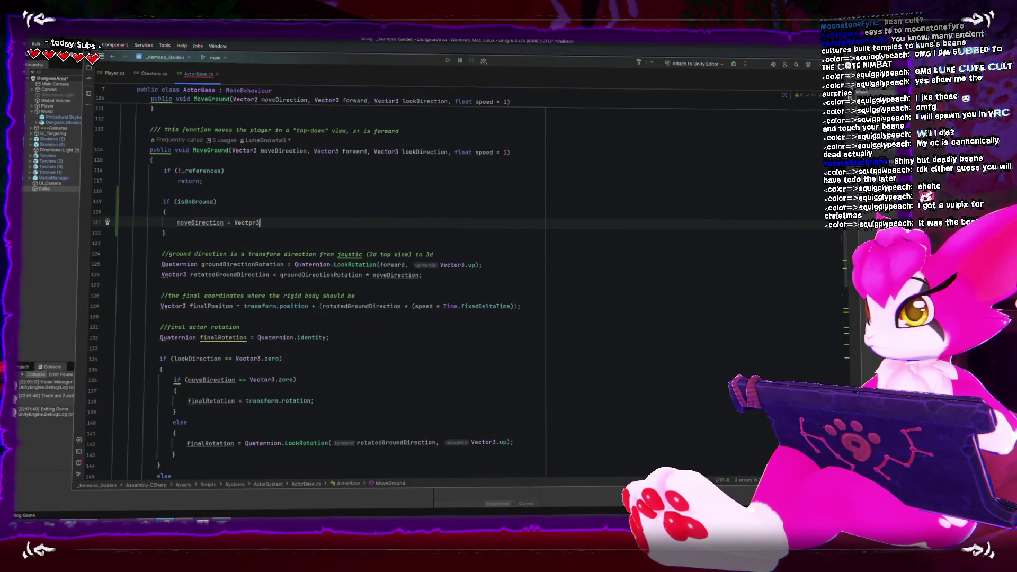
{"action": "key", "text": "BackSpace"}
{"action": "key", "text": "BackSpace"}
{"action": "key", "text": "BackSpace"}
{"action": "type", "text": "or3."}
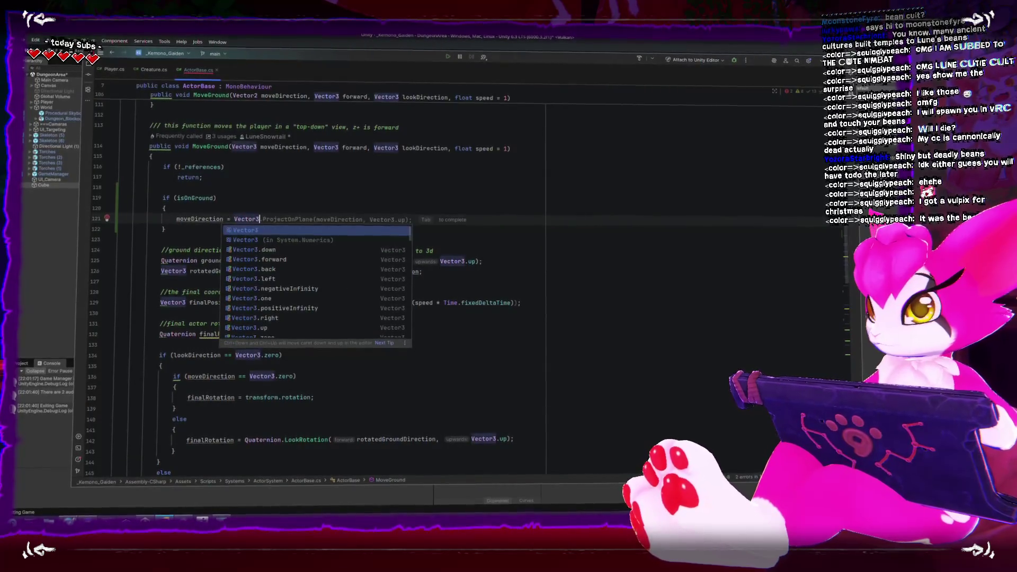
{"action": "key", "text": "Tab"}
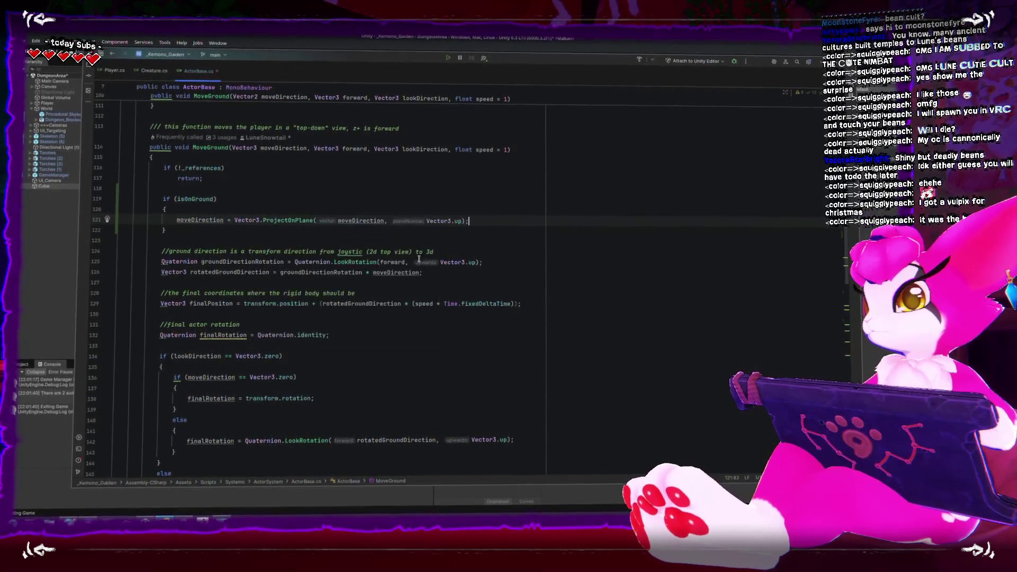
{"action": "scroll", "coordinate": [491, 300], "scroll_direction": "up", "scroll_amount": 7}
{"action": "scroll", "coordinate": [491, 301], "scroll_direction": "up", "scroll_amount": 10}
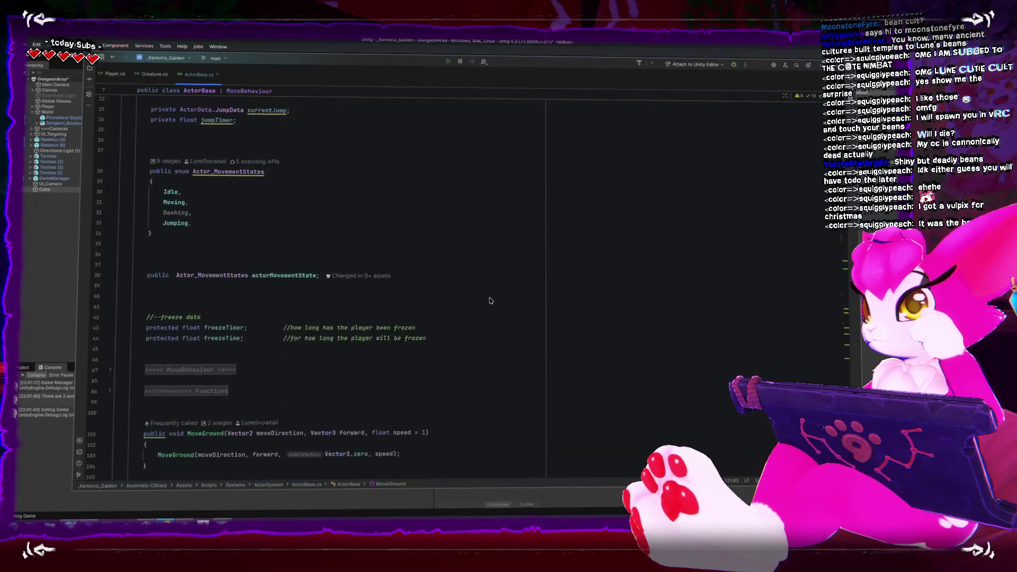
{"action": "scroll", "coordinate": [490, 298], "scroll_direction": "down", "scroll_amount": 20}
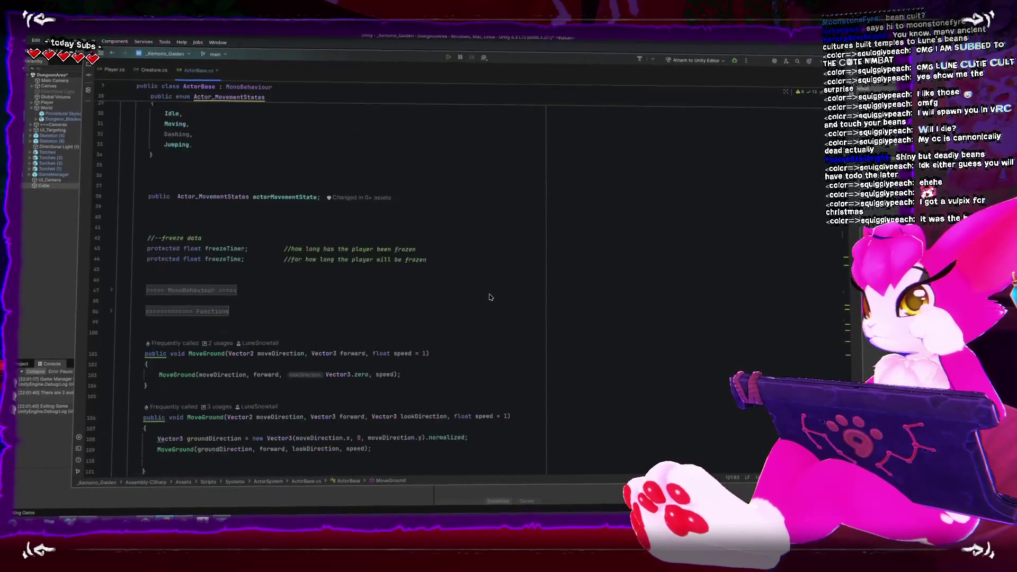
{"action": "scroll", "coordinate": [441, 299], "scroll_direction": "down", "scroll_amount": 1}
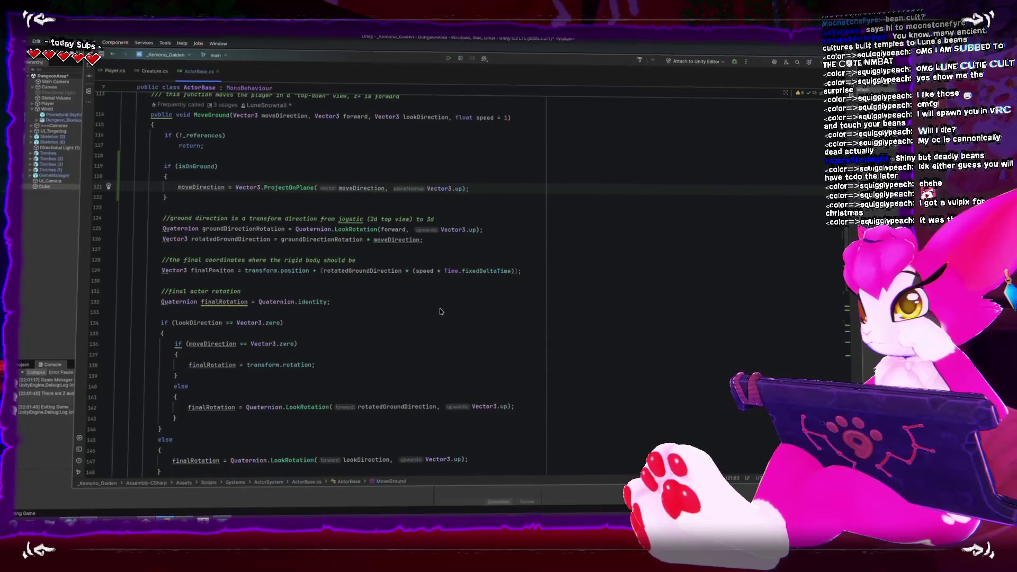
Step: Replace Vector3.up with groundRay.hit.normal in the ProjectOnPlane call
{"action": "left_click", "coordinate": [459, 192]}
{"action": "type", "text": "groundRay."}
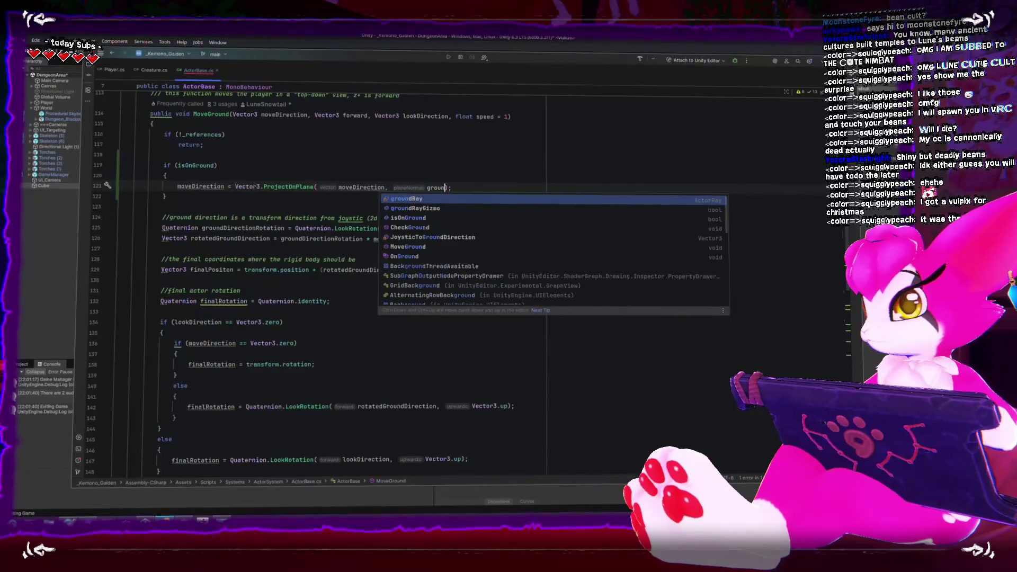
{"action": "type", "text": "hit.normal"}
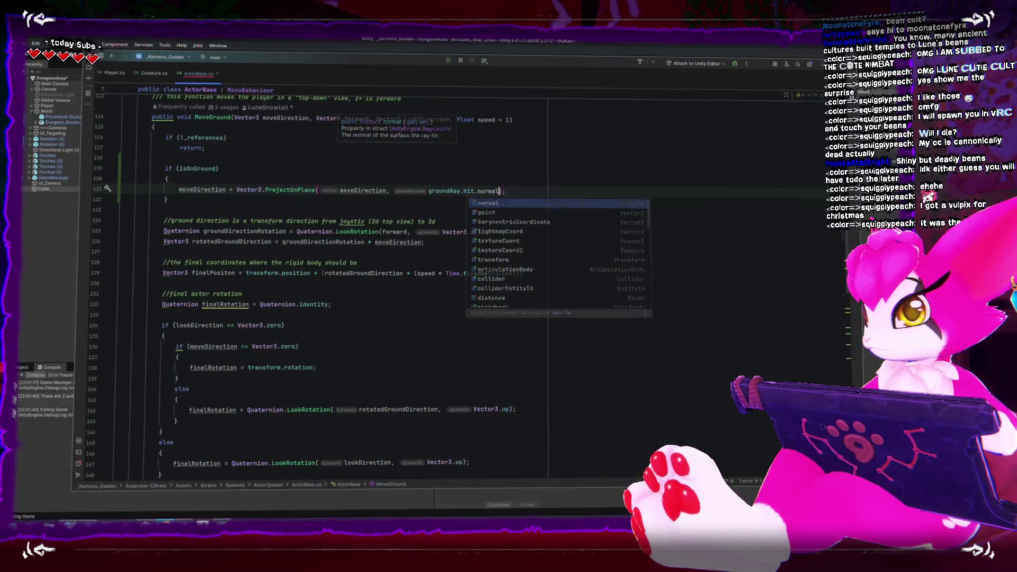
{"action": "key", "text": "Tab"}
Step: Select the whole if (isOnGround) block and delete it
{"action": "left_click", "coordinate": [644, 261]}
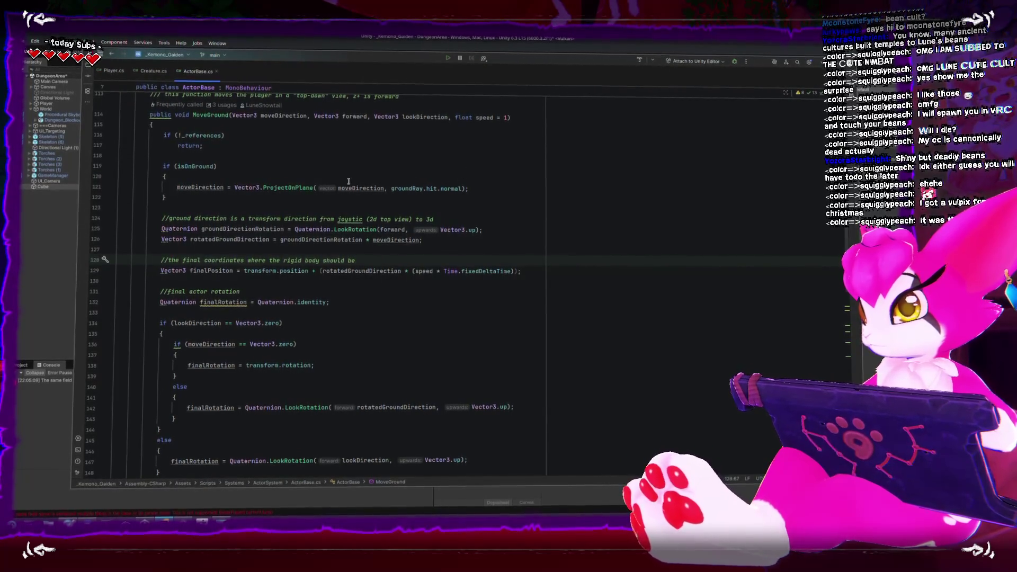
{"action": "left_click_drag", "start_coordinate": [163, 169], "coordinate": [216, 198]}
{"action": "key", "text": "ctrl+c"}
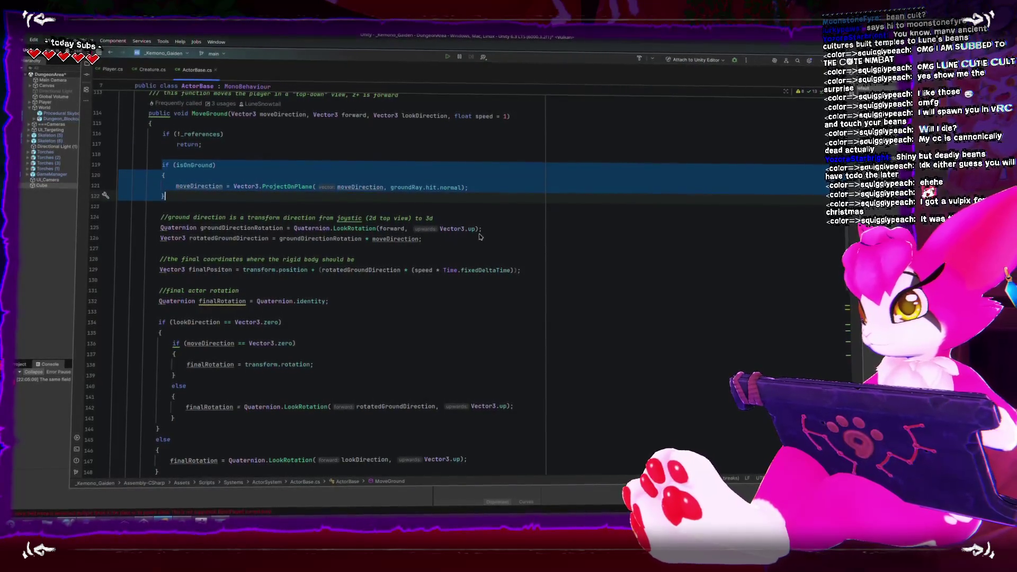
{"action": "key", "text": "BackSpace"}
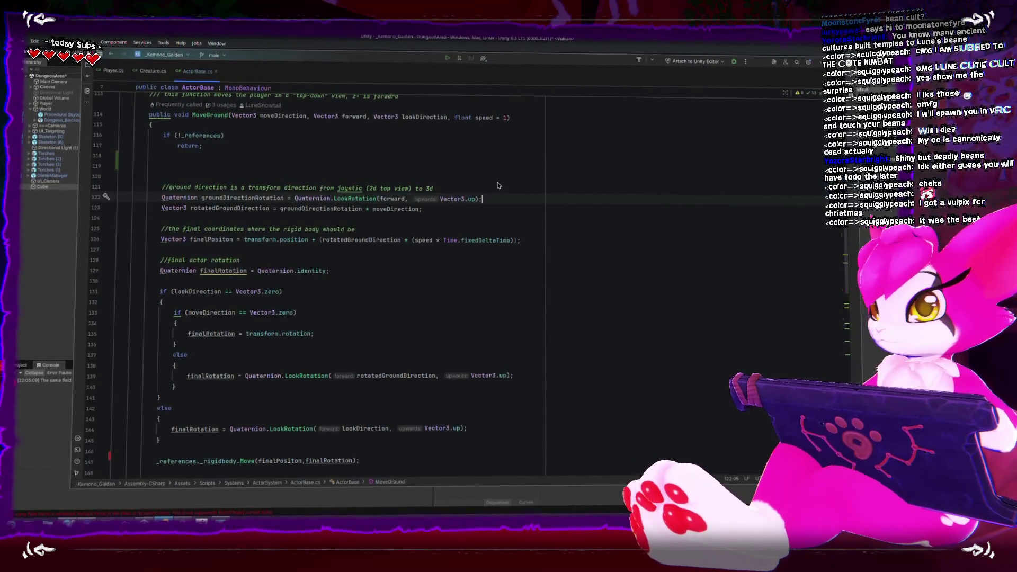
Step: Paste the isOnGround block below the groundDirectionRotation line and swap its assignment target
{"action": "key", "text": "BackSpace"}
{"action": "key", "text": "BackSpace"}
{"action": "key", "text": "Down"}
{"action": "key", "text": "Down"}
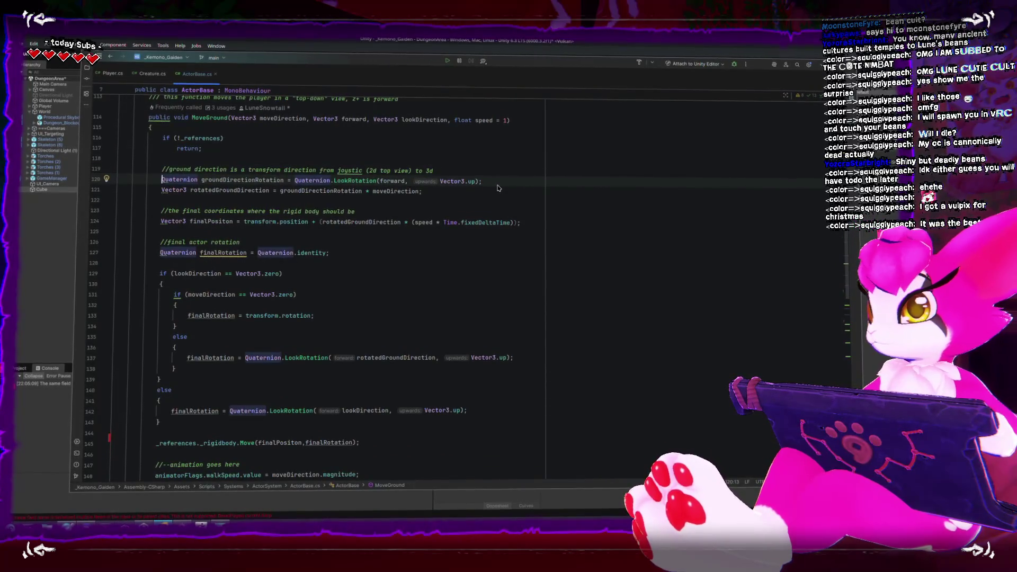
{"action": "key", "text": "Return"}
{"action": "key", "text": "ctrl+v"}
{"action": "key", "text": "Return"}
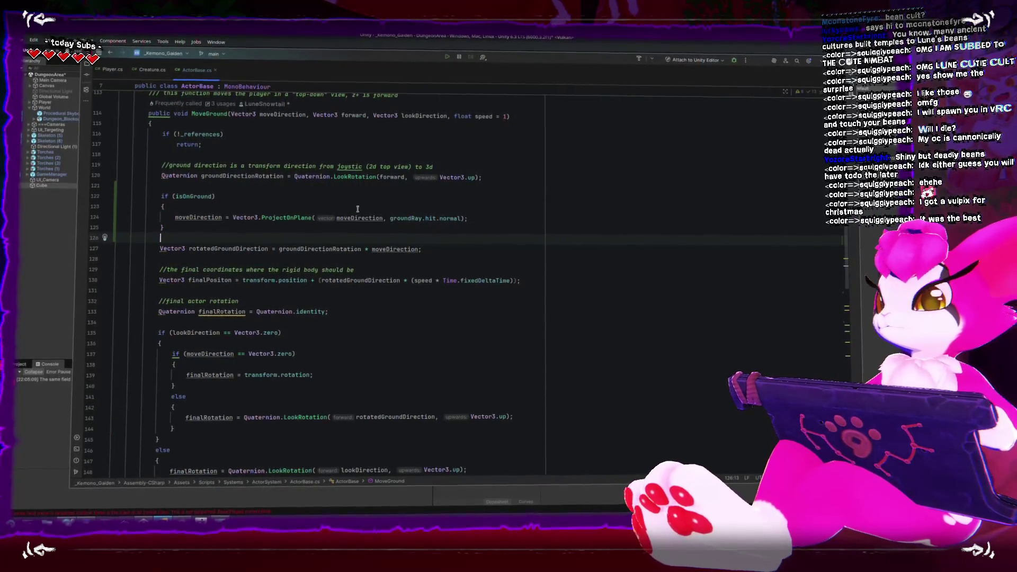
{"action": "double_click", "coordinate": [219, 175]}
{"action": "key", "text": "ctrl+c"}
{"action": "double_click", "coordinate": [199, 217]}
{"action": "key", "text": "ctrl+v"}
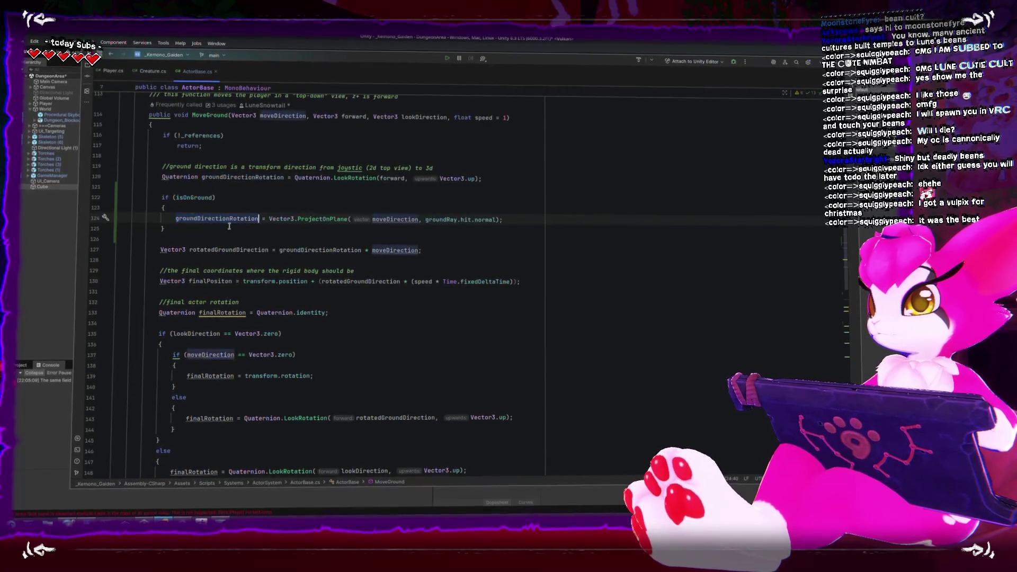
{"action": "left_click", "coordinate": [377, 243]}
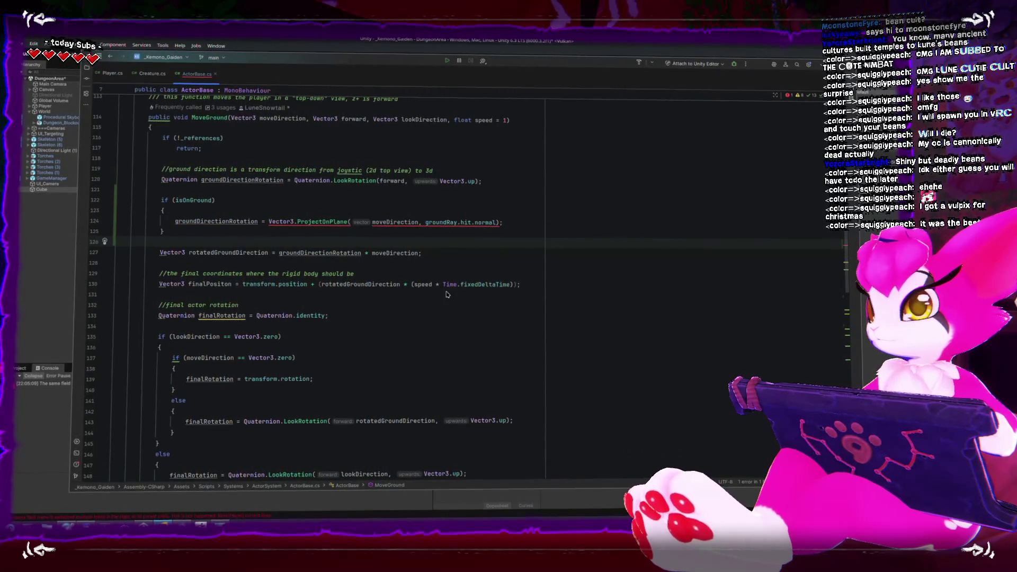
Step: Undo the isOnGround edits step by step until the block is gone from MoveGround
{"action": "key", "text": "ctrl+z"}
{"action": "key", "text": "ctrl+z"}
{"action": "key", "text": "ctrl+z"}
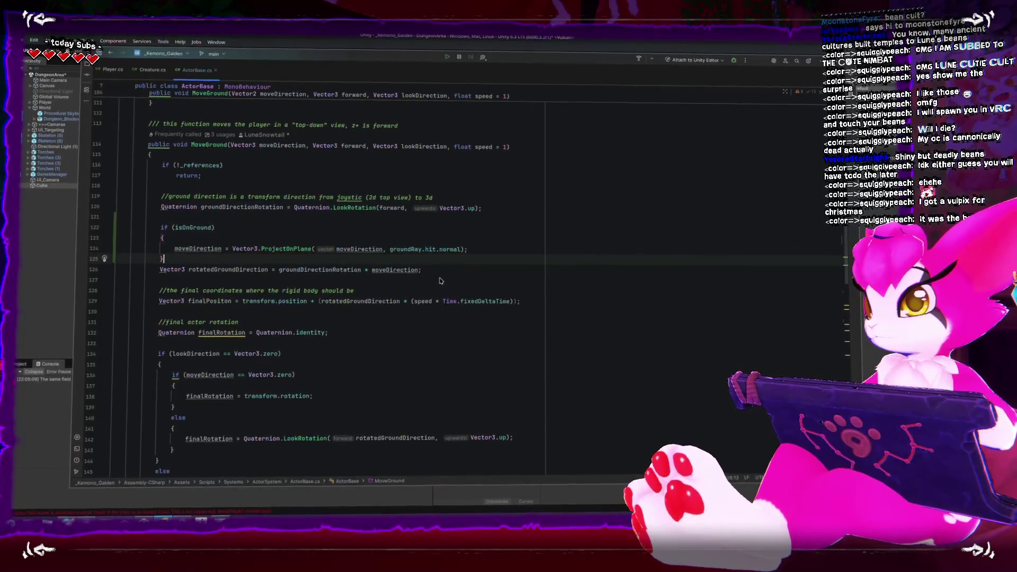
{"action": "key", "text": "ctrl+shift+z"}
{"action": "key", "text": "ctrl+shift+z"}
{"action": "key", "text": "ctrl+shift+z"}
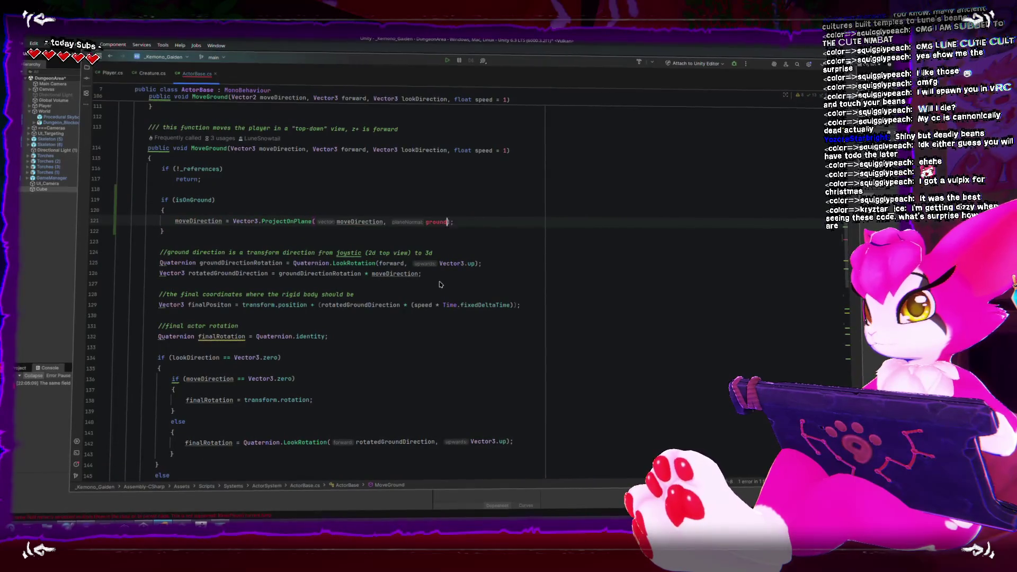
{"action": "key", "text": "ctrl+z"}
{"action": "key", "text": "ctrl+z"}
{"action": "key", "text": "ctrl+z"}
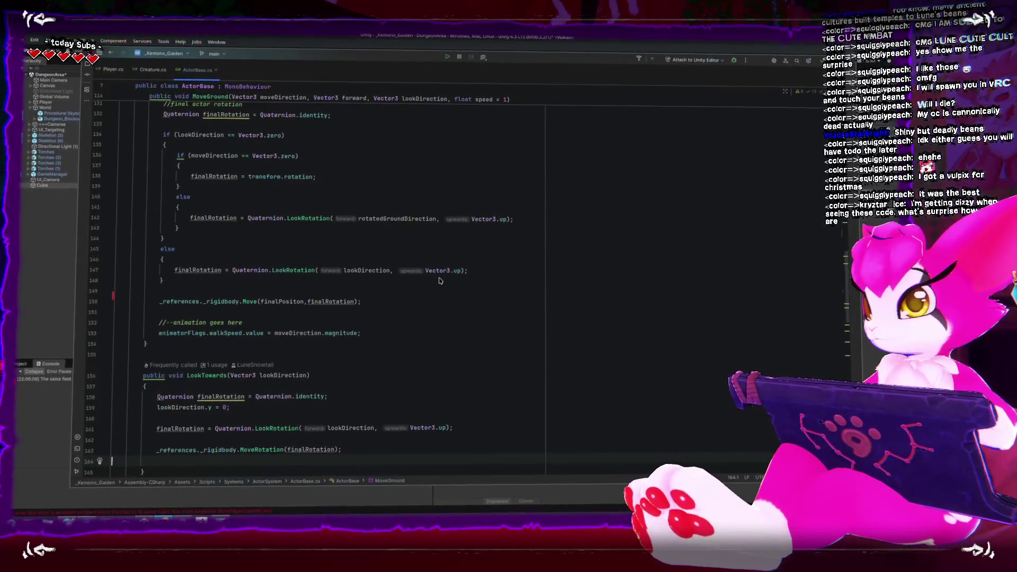
{"action": "key", "text": "ctrl+z"}
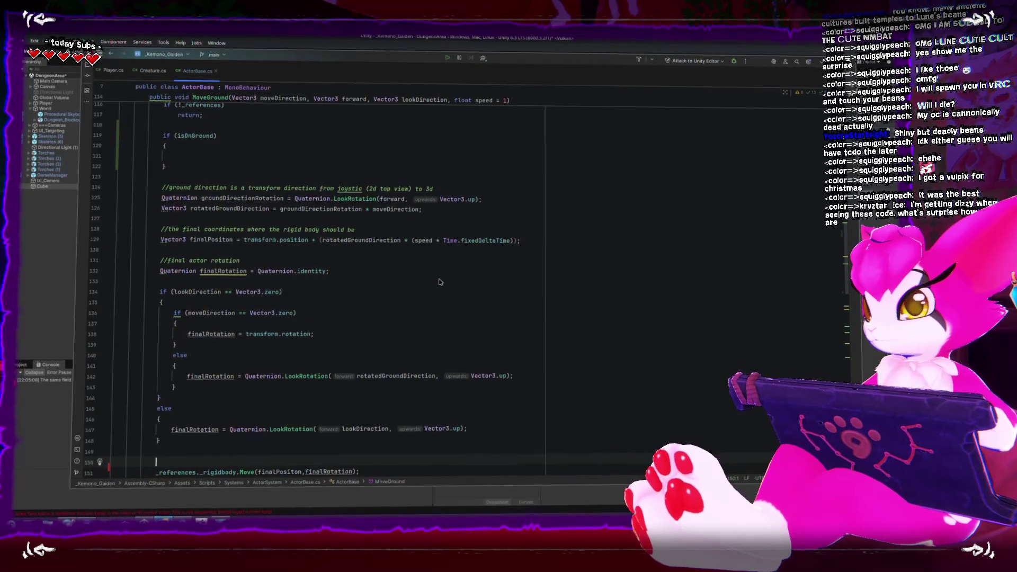
{"action": "key", "text": "ctrl+z"}
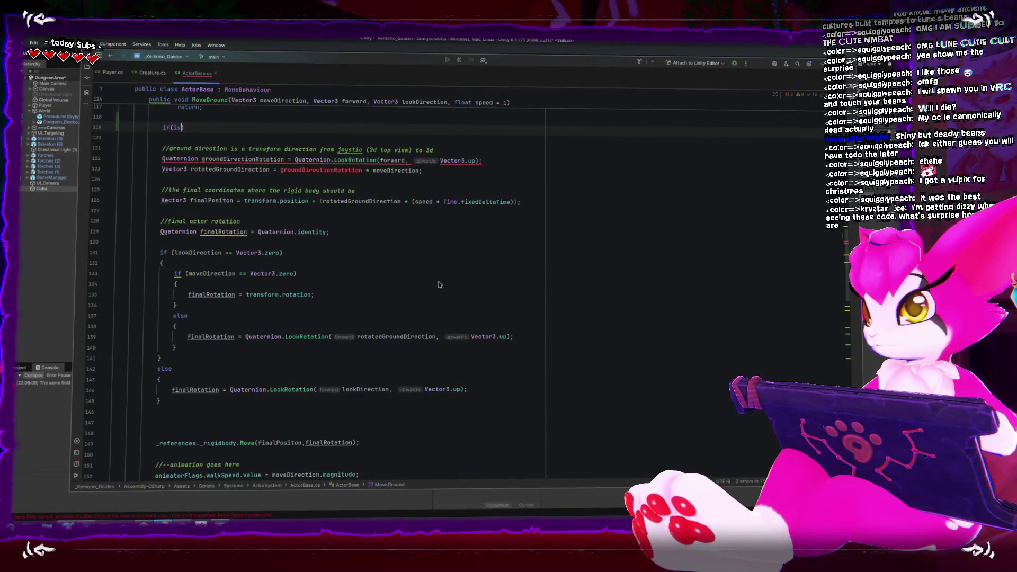
{"action": "key", "text": "ctrl+z"}
{"action": "key", "text": "ctrl+z"}
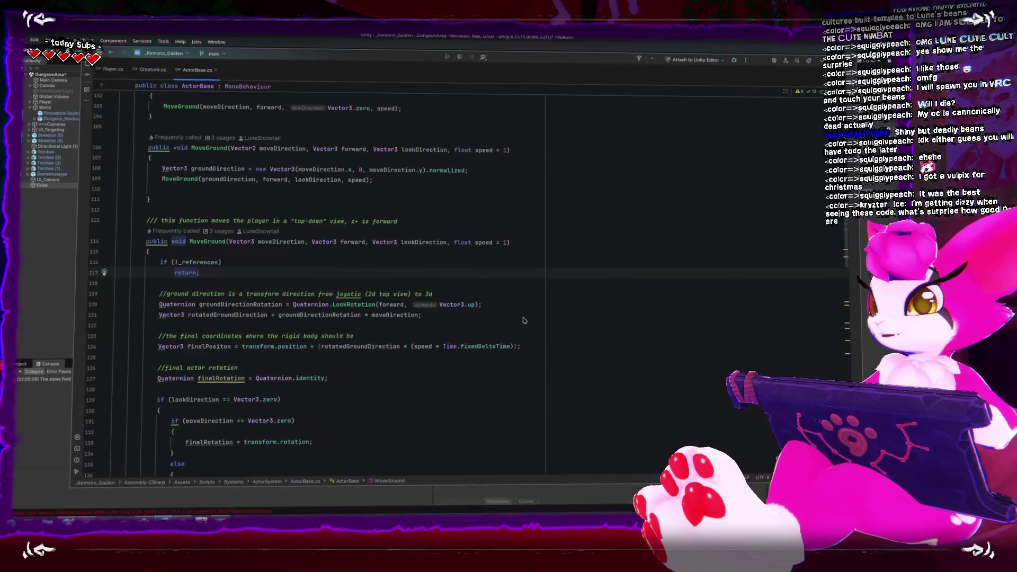
Step: Scroll to the rotatedGroundDirection lines in MoveGround and dismiss its info popup
{"action": "scroll", "coordinate": [532, 322], "scroll_direction": "down", "scroll_amount": 1}
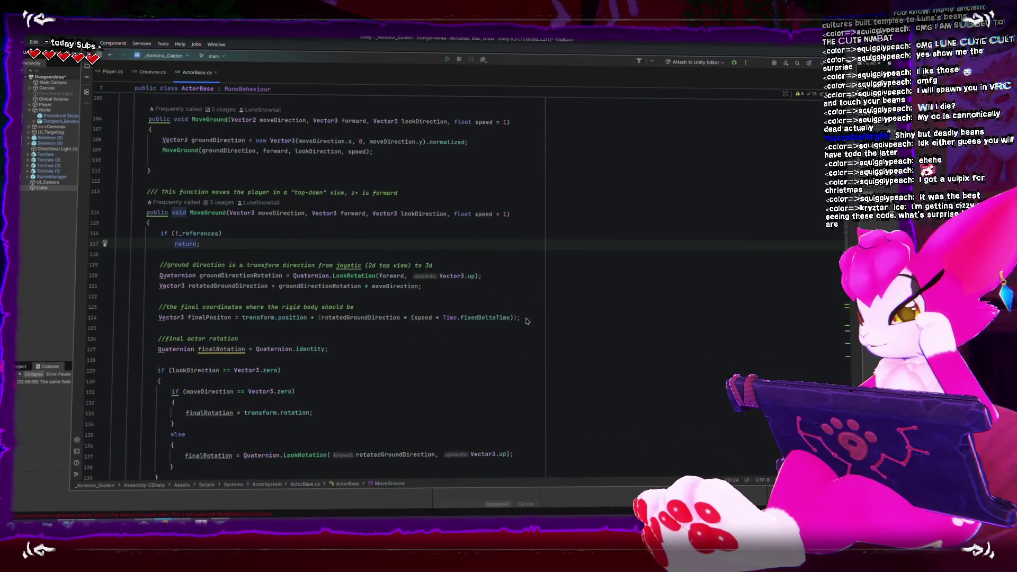
{"action": "scroll", "coordinate": [524, 319], "scroll_direction": "down", "scroll_amount": 1}
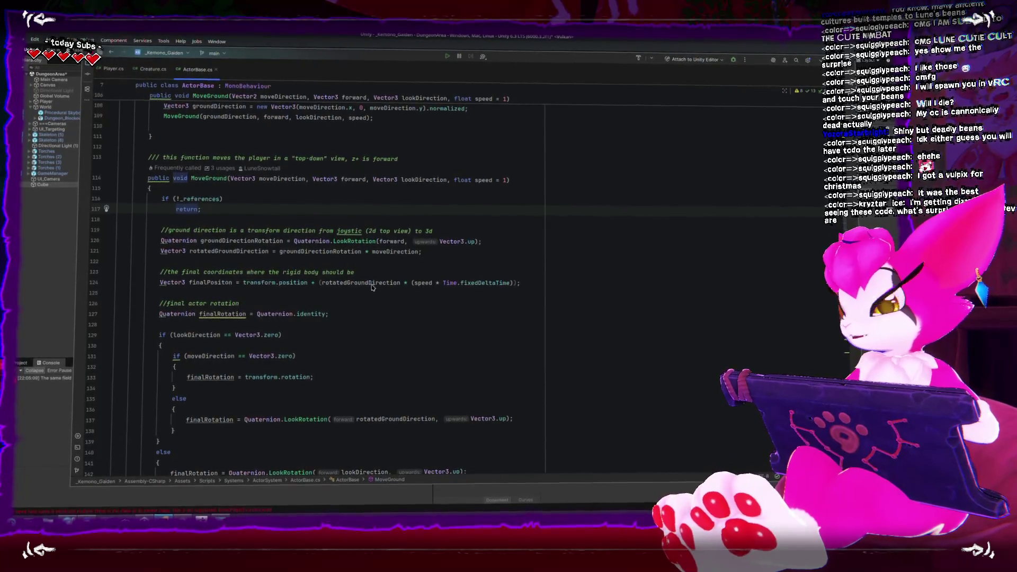
{"action": "mouse_move", "coordinate": [372, 287]}
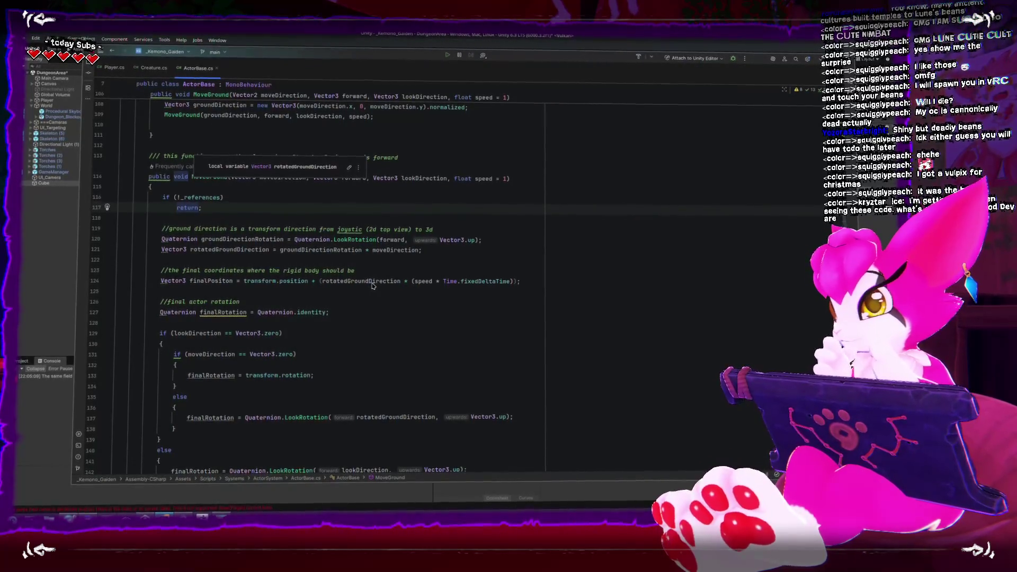
{"action": "left_click", "coordinate": [504, 251]}
{"action": "left_click", "coordinate": [505, 243]}
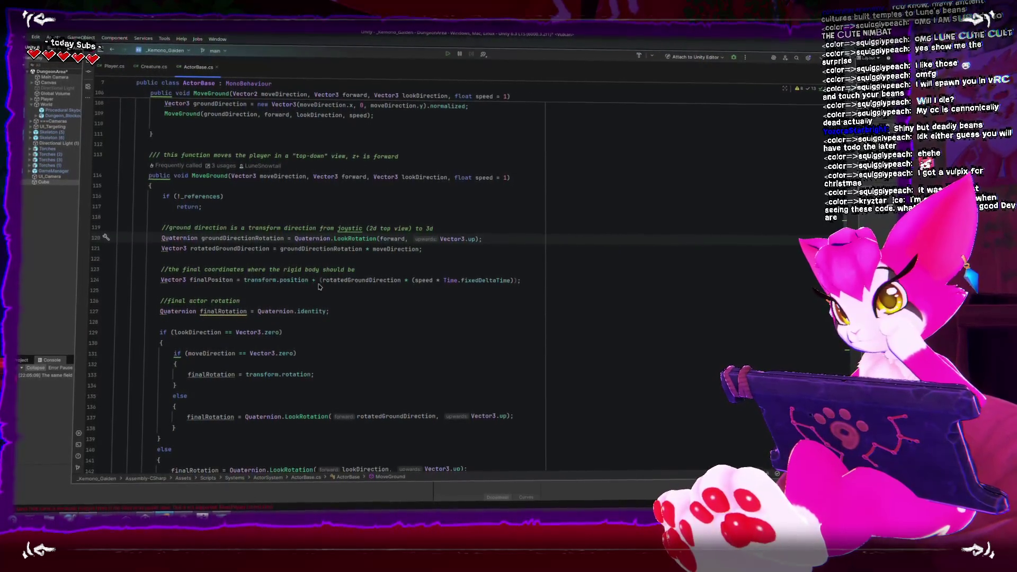
Step: Add blank lines below the rotatedGroundDirection declaration, then return to Unity to reload scripts
{"action": "double_click", "coordinate": [345, 281]}
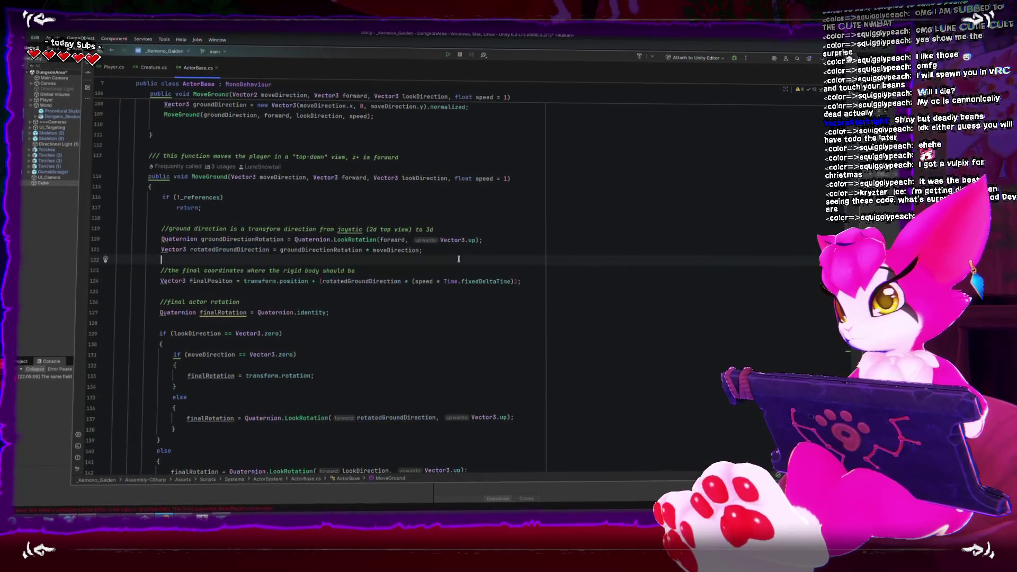
{"action": "left_click", "coordinate": [453, 260]}
{"action": "key", "text": "Return"}
{"action": "key", "text": "Return"}
{"action": "key", "text": "Up"}
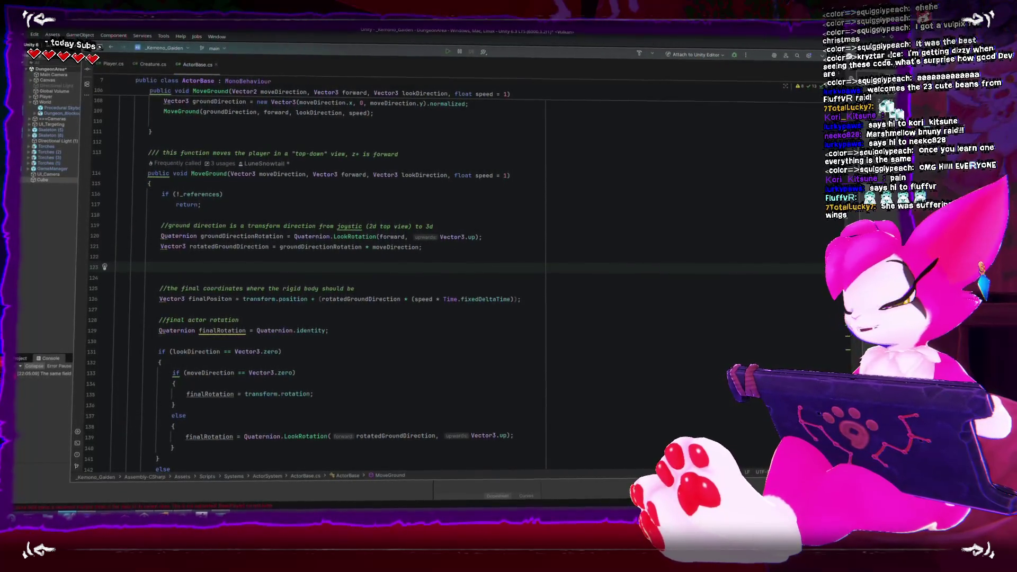
{"action": "key", "text": "alt+Tab"}
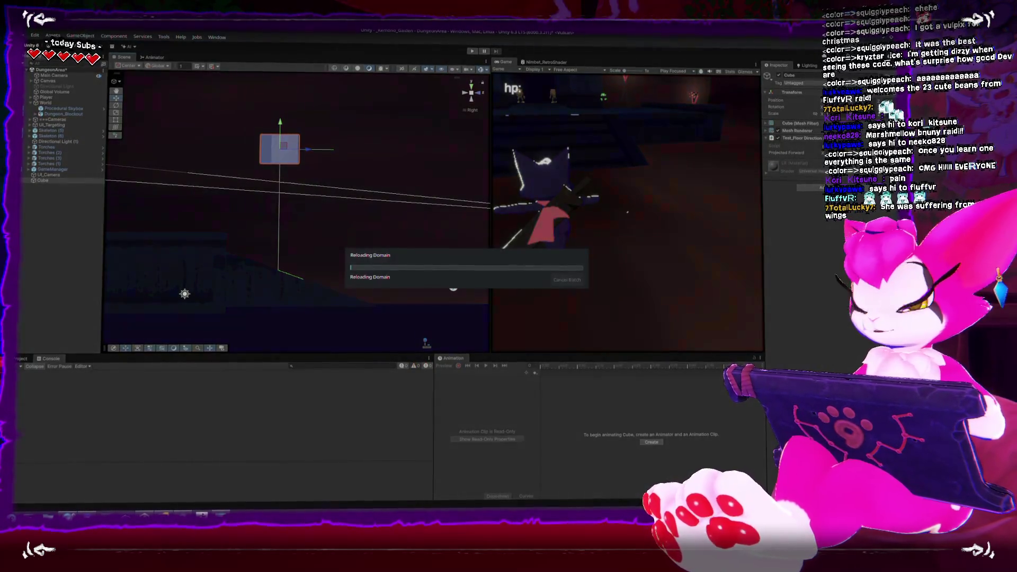